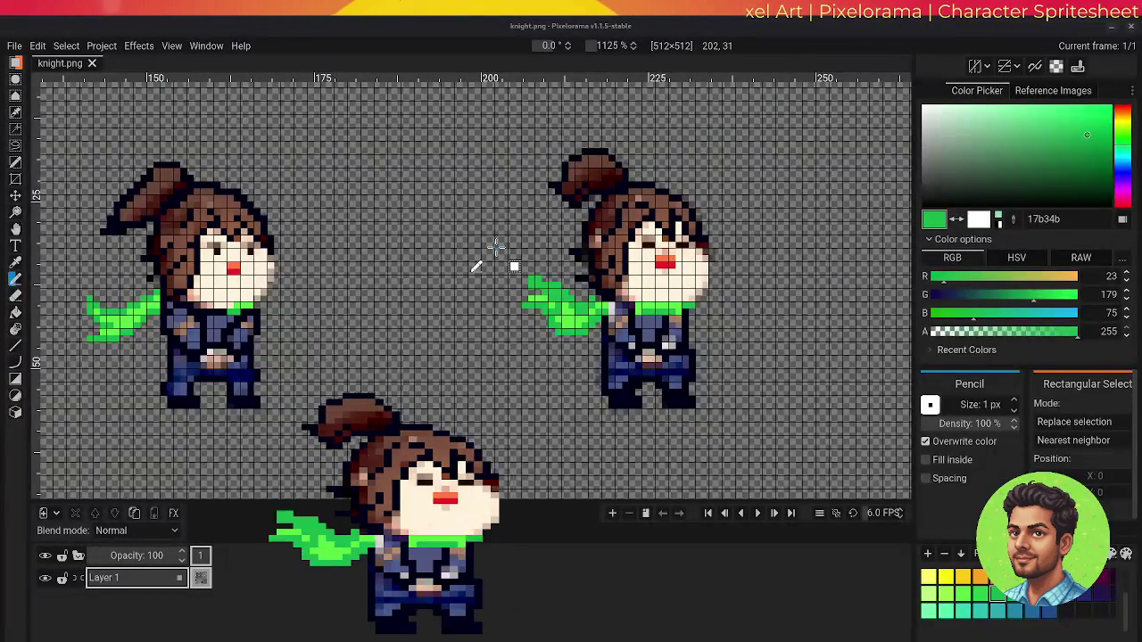
Pan and zoom the canvas to frame the IDLE and RUN rows of the spritesheet
scroll(488, 264, down, 3)
scroll(496, 246, down, 2)
scroll(496, 246, up, 2)
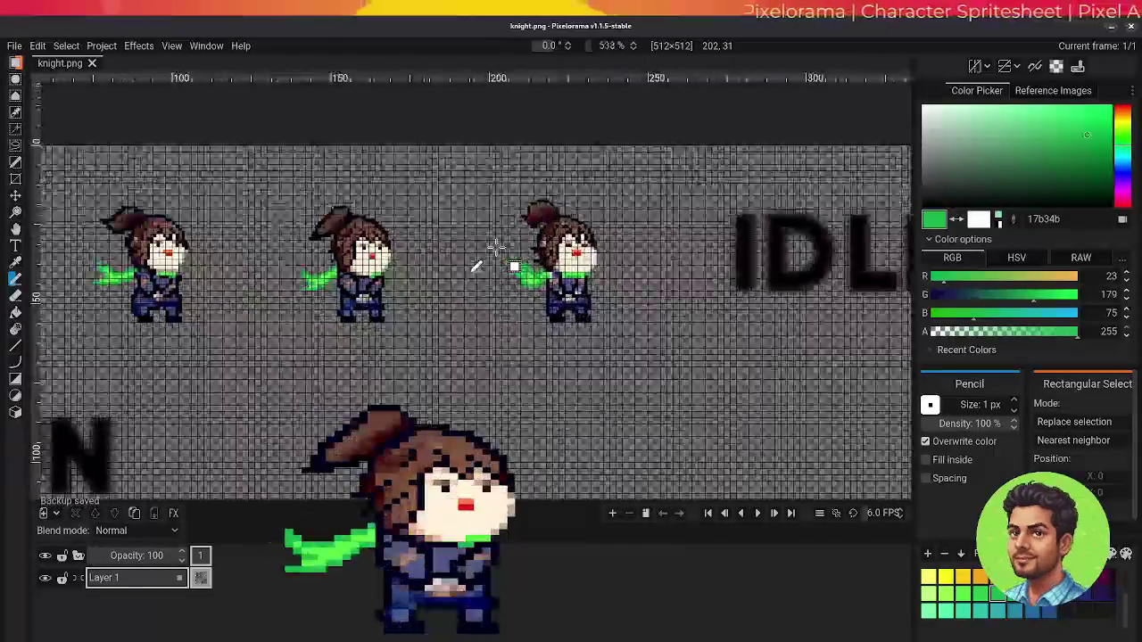
scroll(497, 246, down, 2)
scroll(497, 246, up, 1)
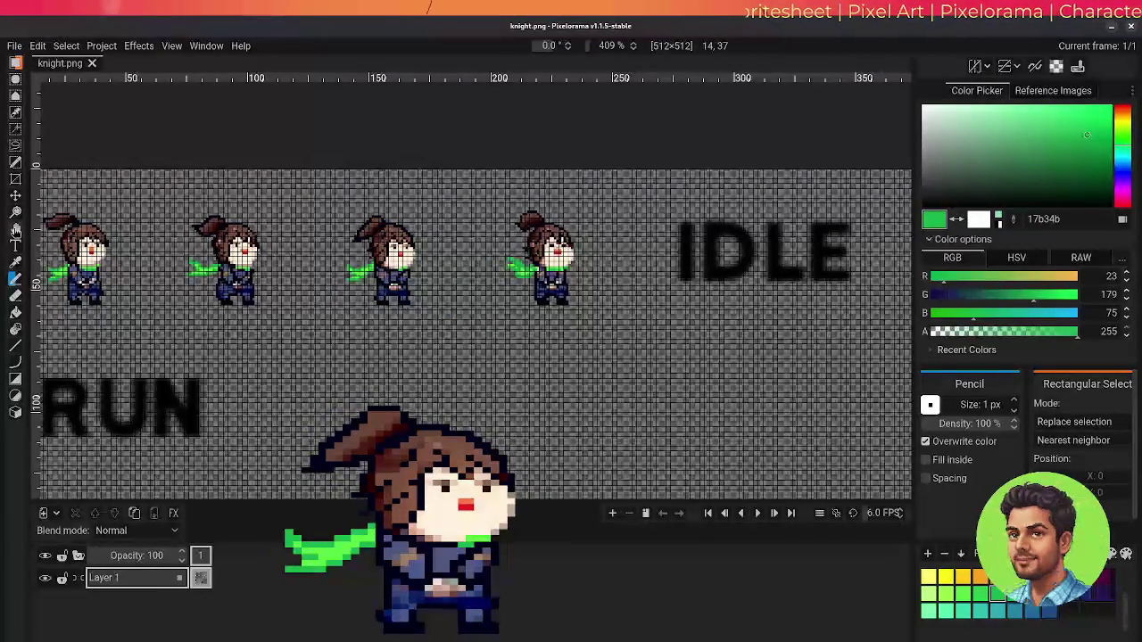
click(15, 229)
drag(242, 360, 428, 318)
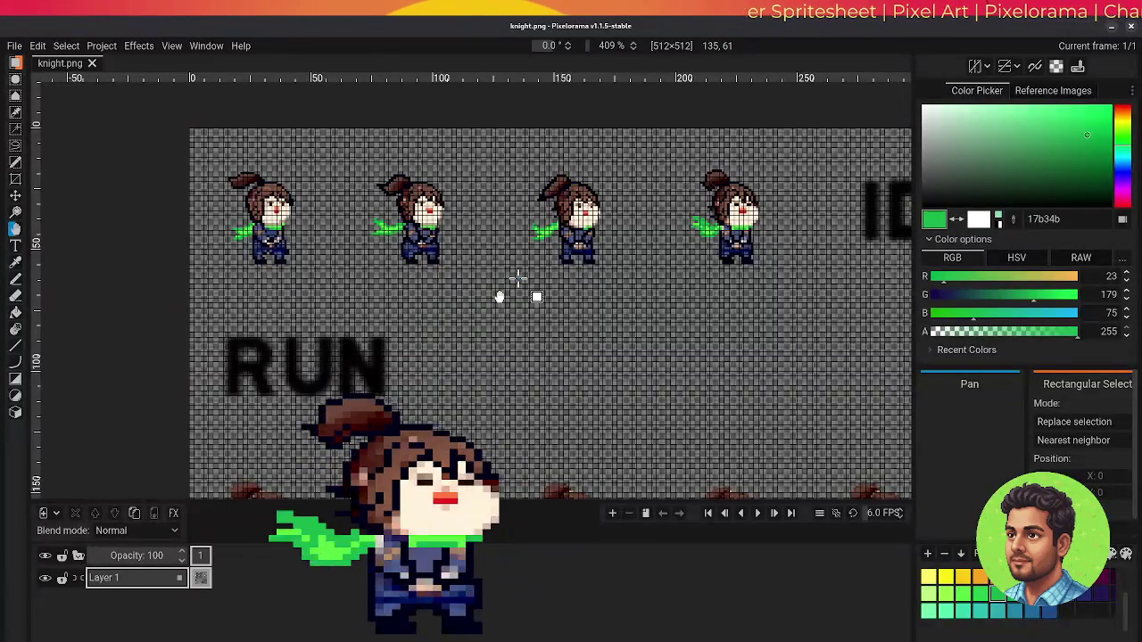
scroll(518, 278, down, 2)
scroll(518, 278, down, 3)
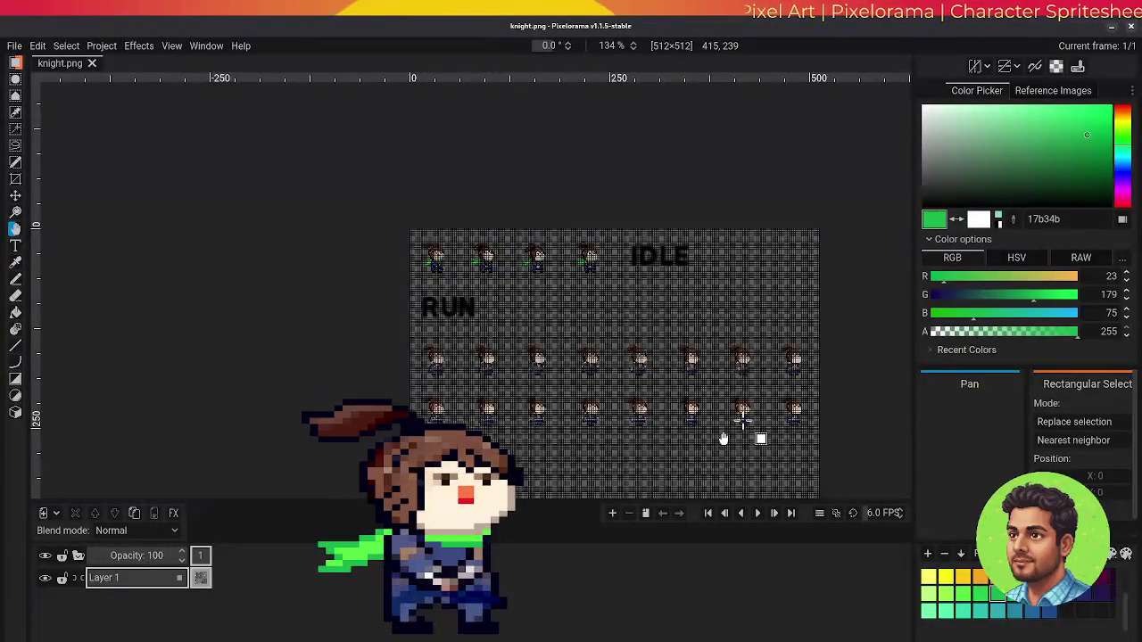
scroll(742, 420, down, 2)
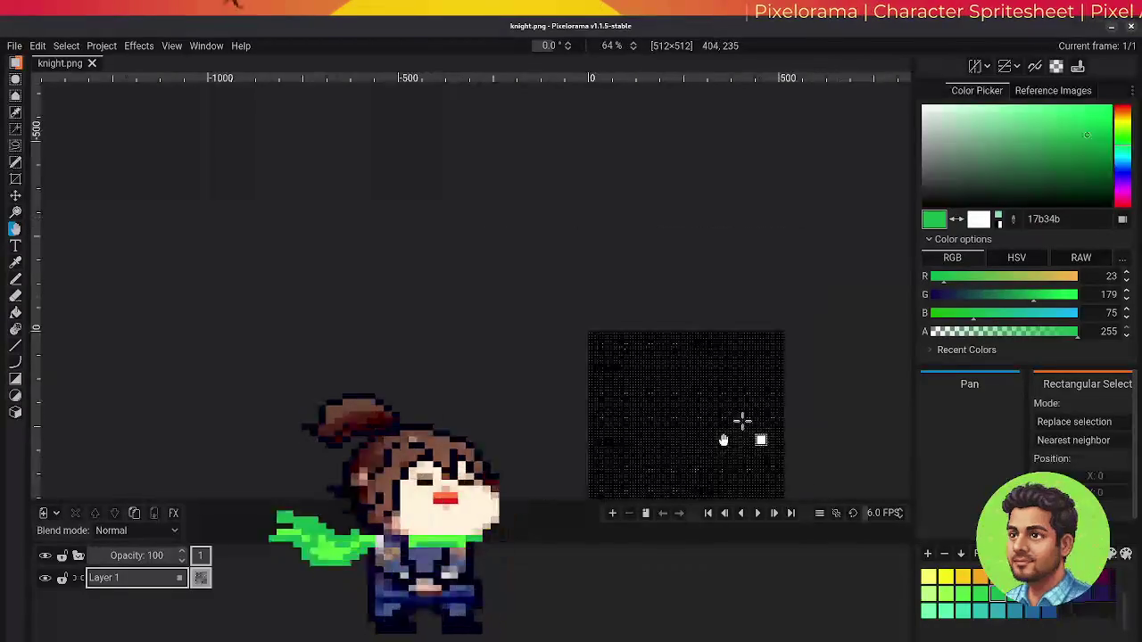
scroll(742, 419, up, 2)
scroll(742, 419, up, 3)
scroll(742, 419, up, 2)
scroll(742, 420, up, 1)
scroll(742, 420, up, 1)
scroll(742, 420, up, 1)
scroll(742, 420, up, 1)
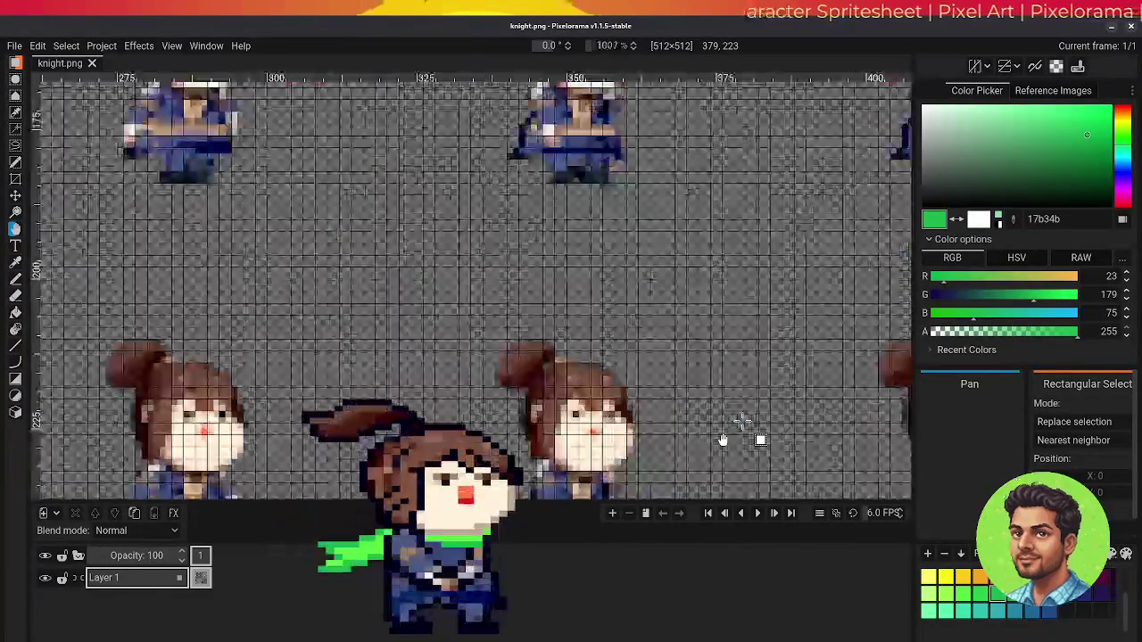
scroll(743, 419, down, 2)
scroll(741, 420, down, 2)
scroll(734, 417, up, 1)
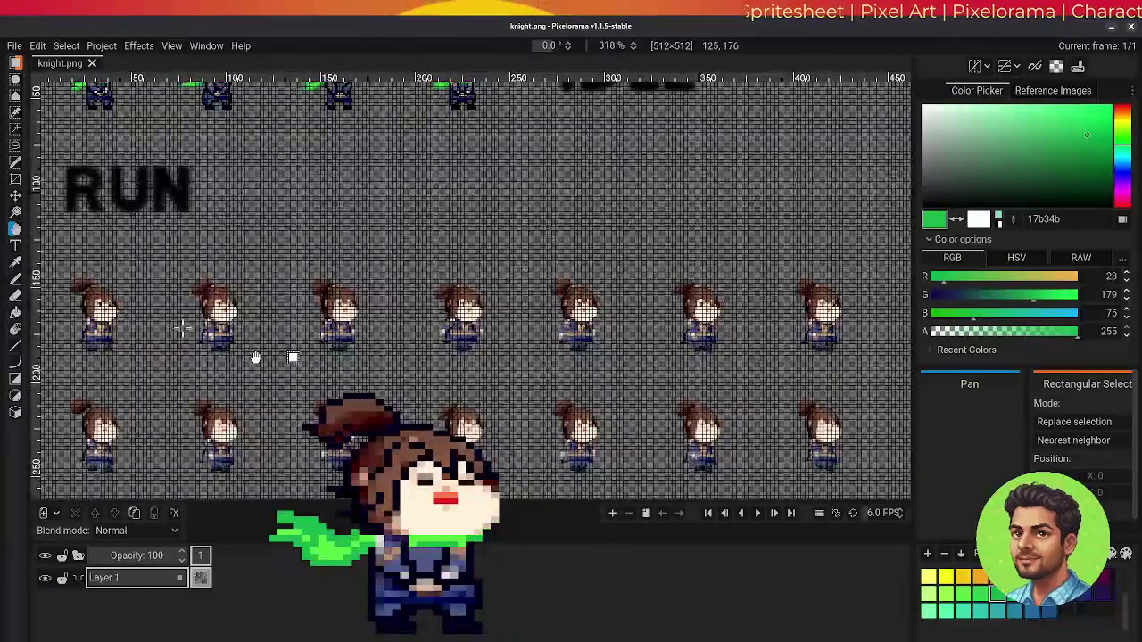
mouse_move(140, 319)
mouse_down()
mouse_move(237, 318)
mouse_move(163, 278)
mouse_up()
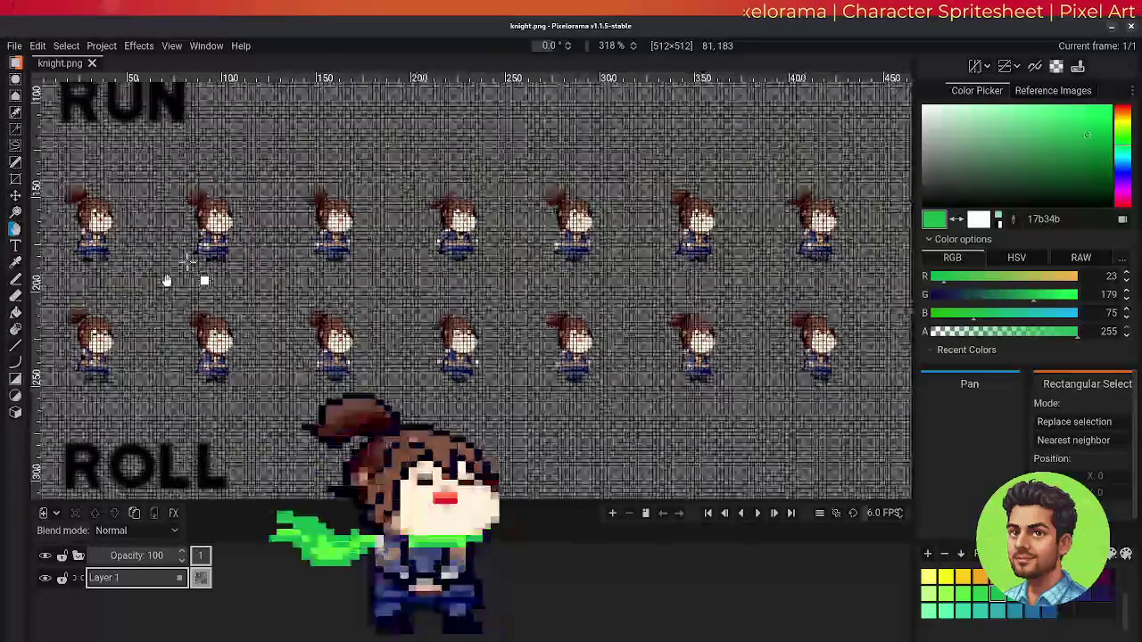
mouse_move(163, 279)
mouse_down()
mouse_move(184, 465)
mouse_move(264, 424)
mouse_up()
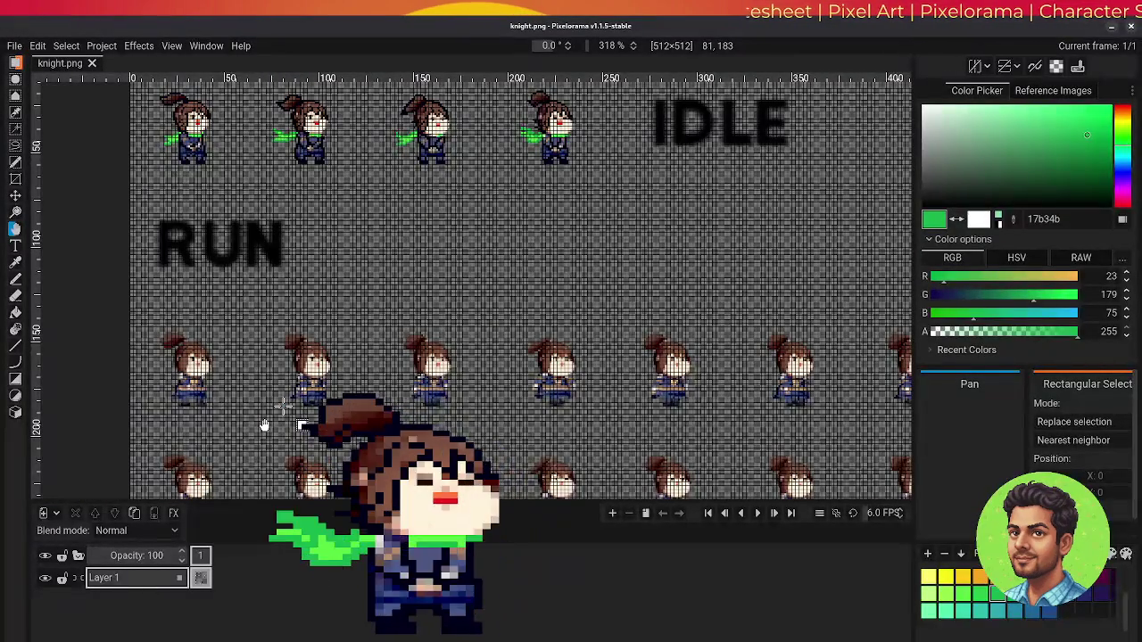
drag(264, 424, 275, 444)
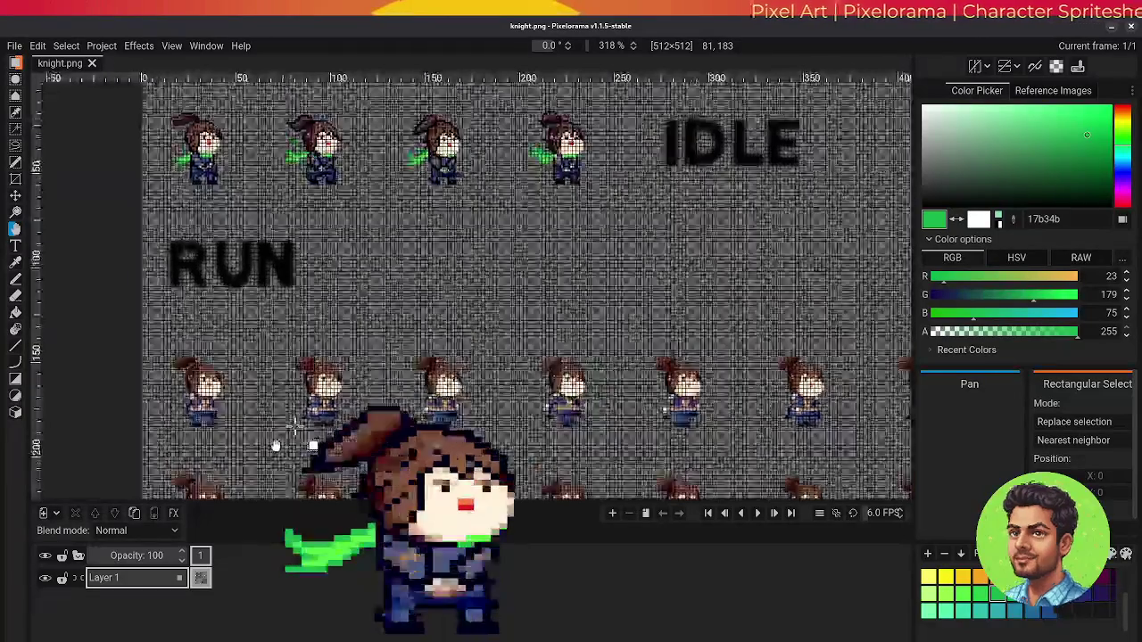
Copy the first idle knight frame, discarding a trial paste and clearing the selection
drag(162, 104, 232, 197)
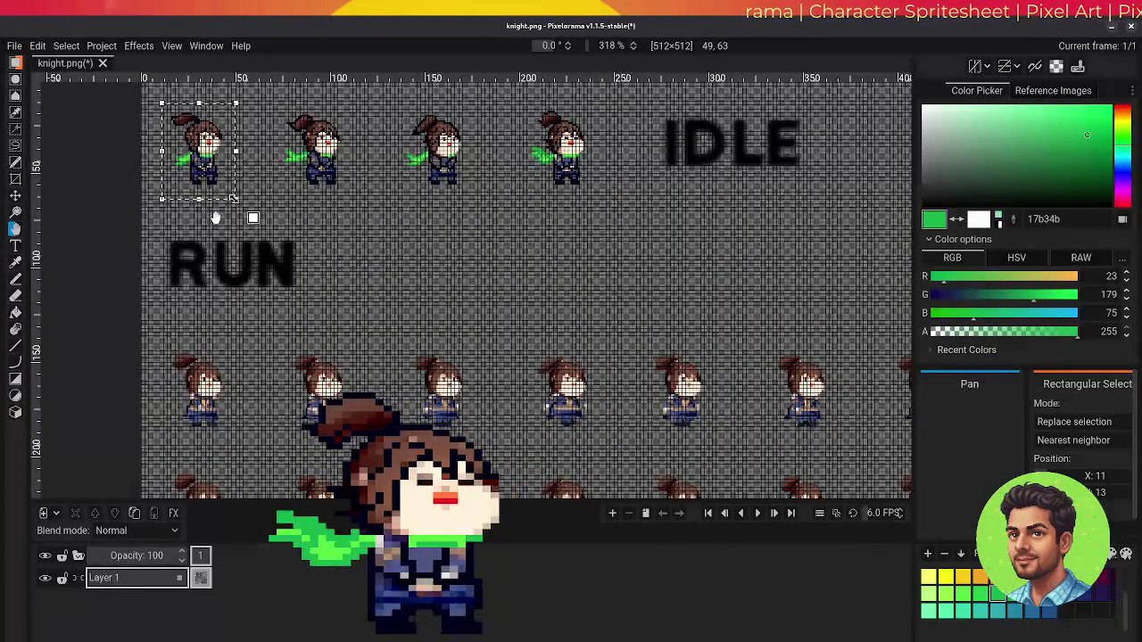
key(ctrl+c)
key(ctrl+v)
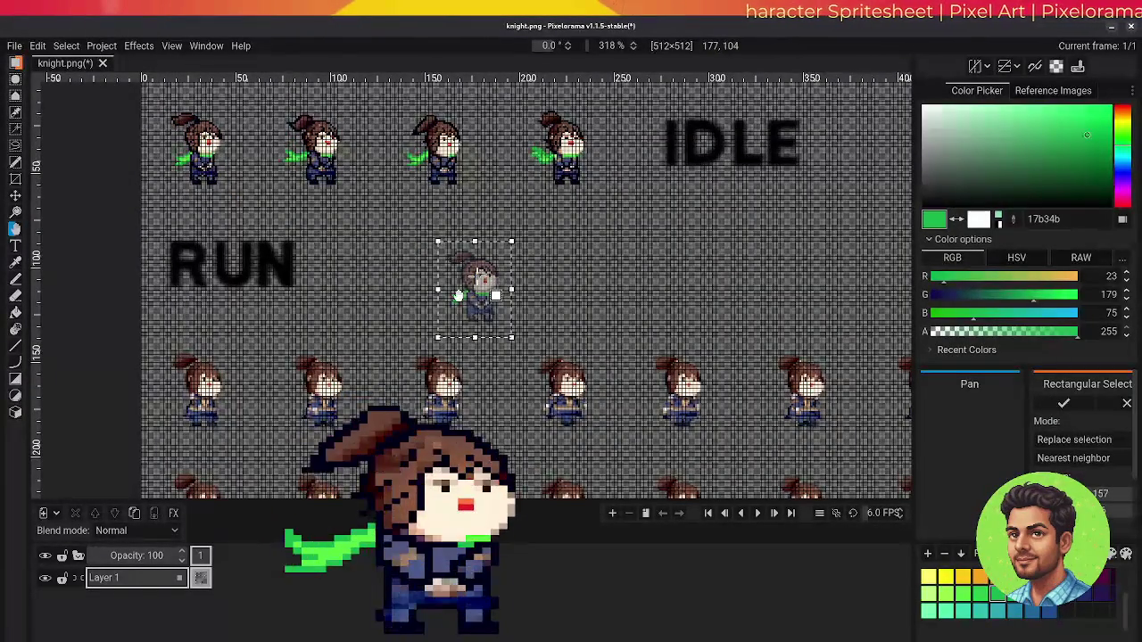
click(15, 196)
drag(472, 310, 243, 357)
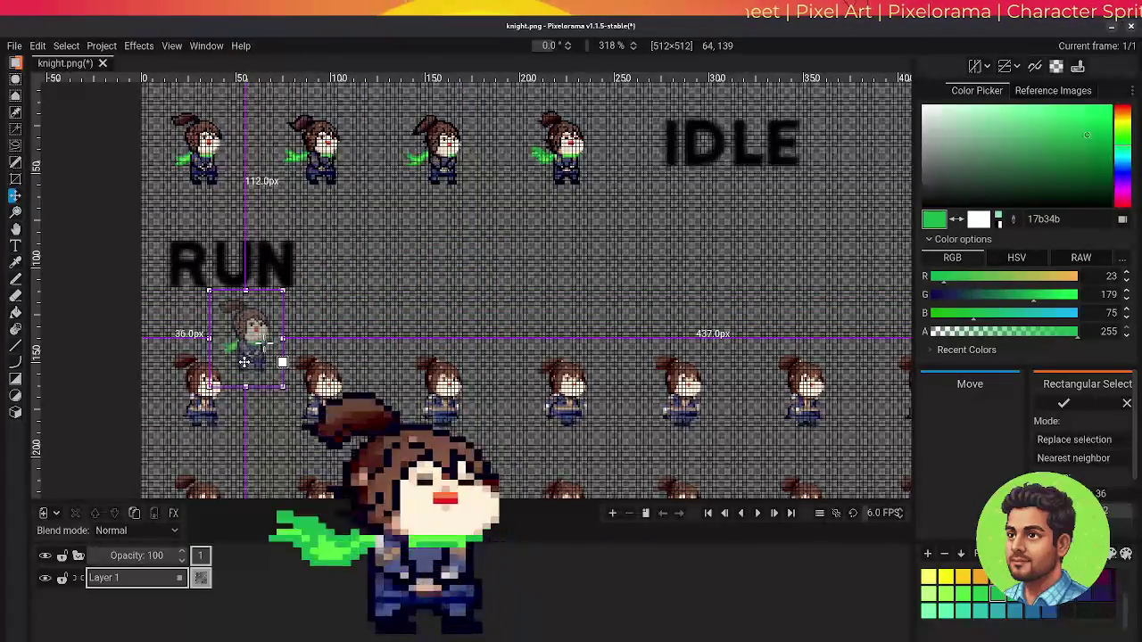
key(ctrl+z)
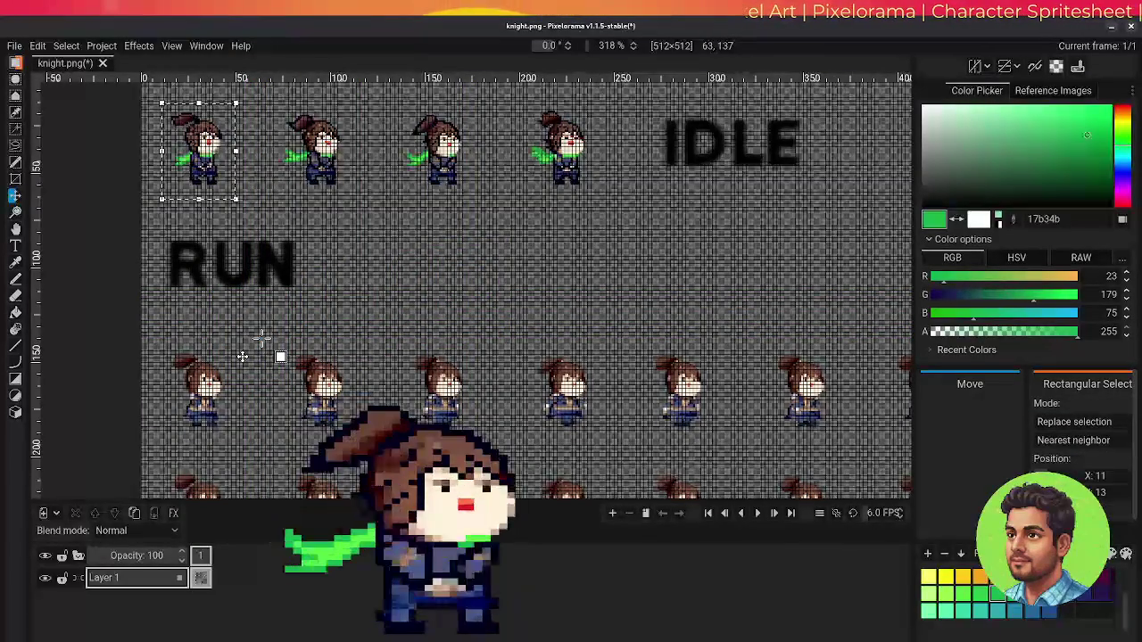
key(ctrl+shift+a)
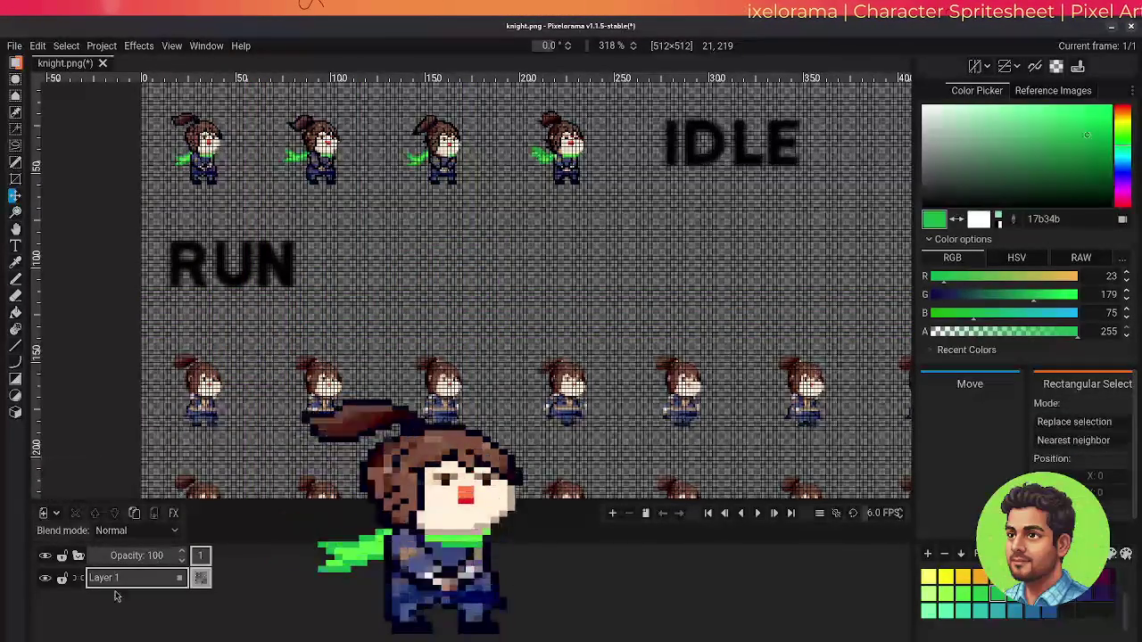
Add a layer named temp and paste the idle knight beside the first run frame
click(43, 513)
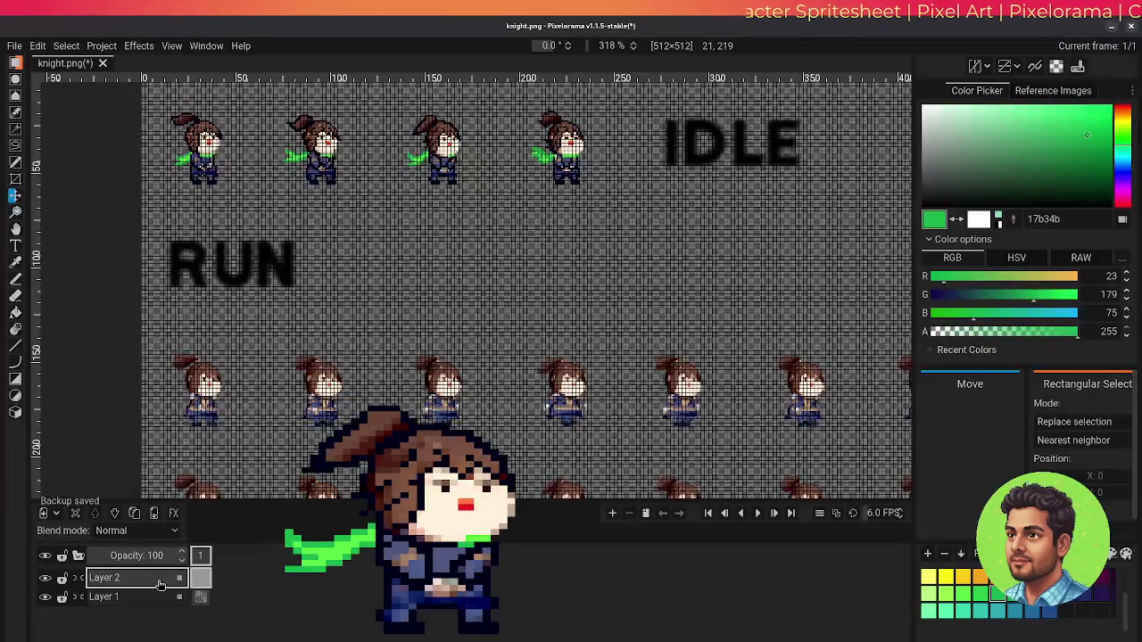
double_click(125, 577)
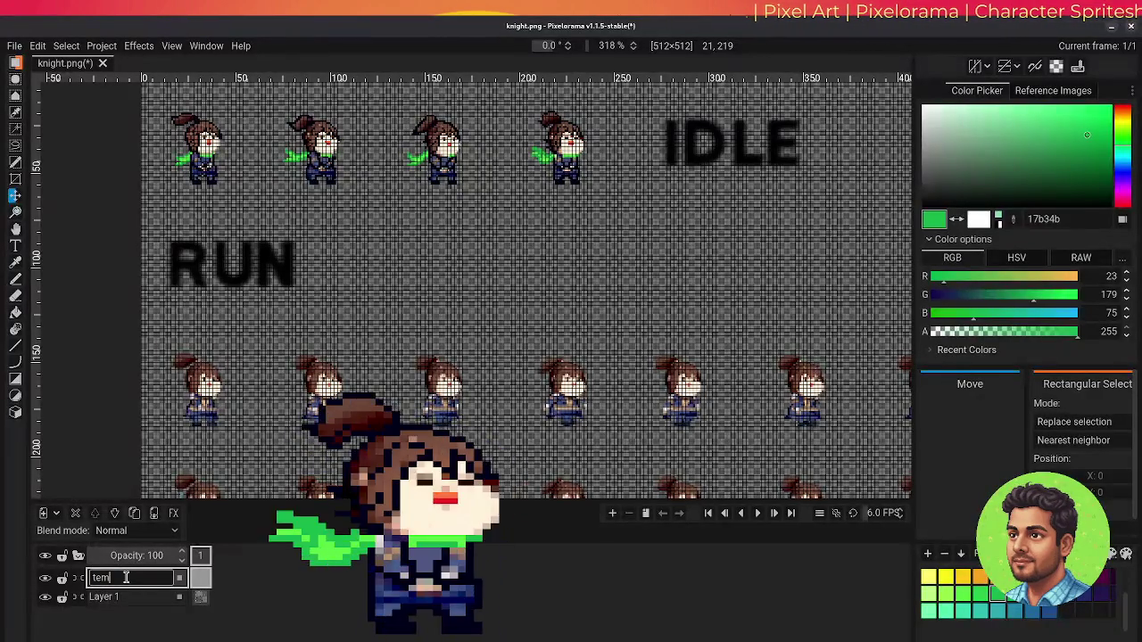
text(p)
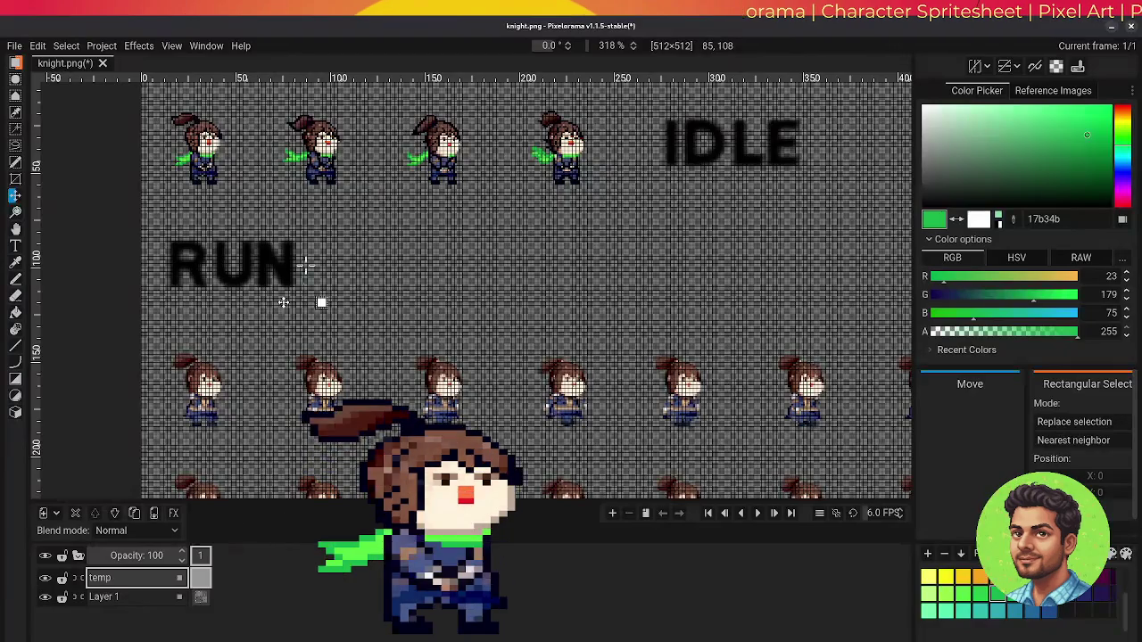
key(ctrl+v)
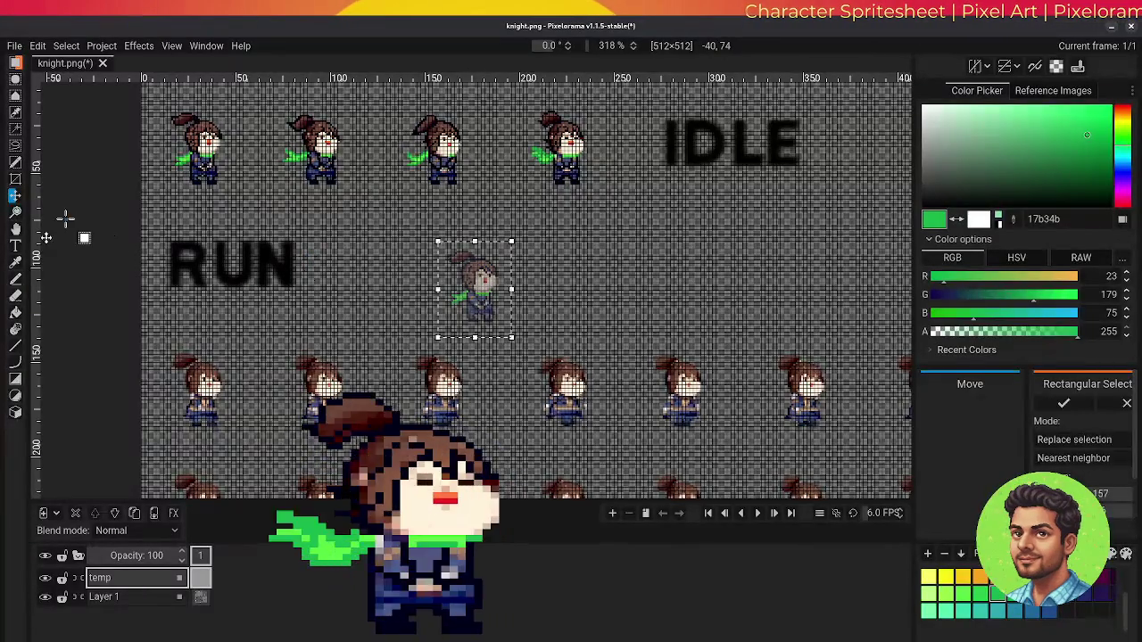
mouse_move(467, 301)
mouse_down()
mouse_move(243, 379)
mouse_move(240, 391)
mouse_up()
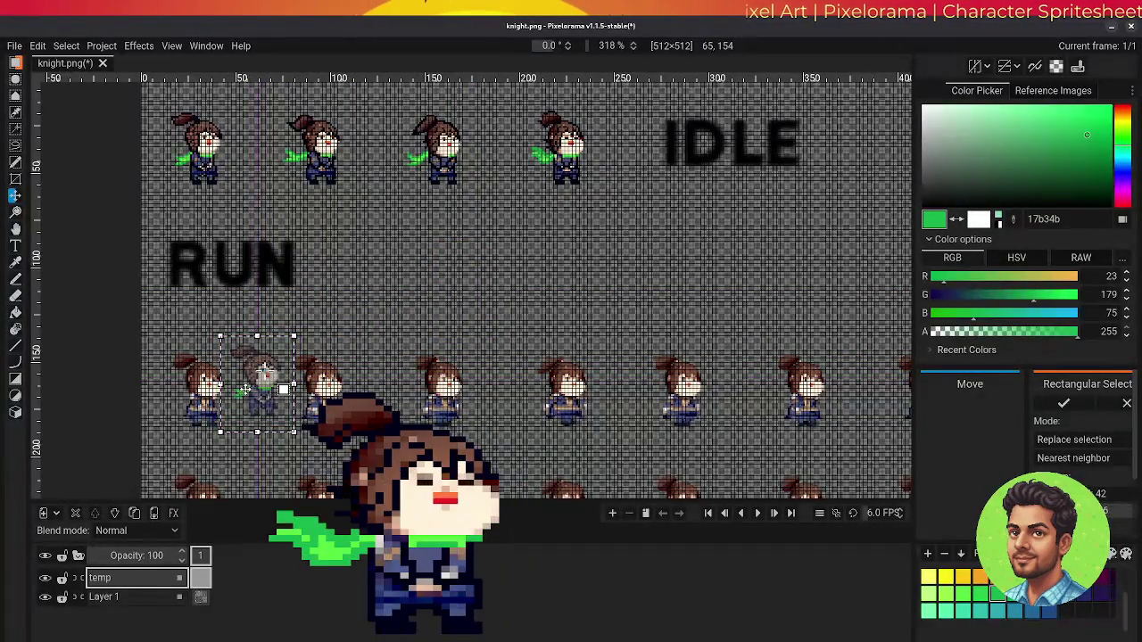
key(Return)
click(104, 597)
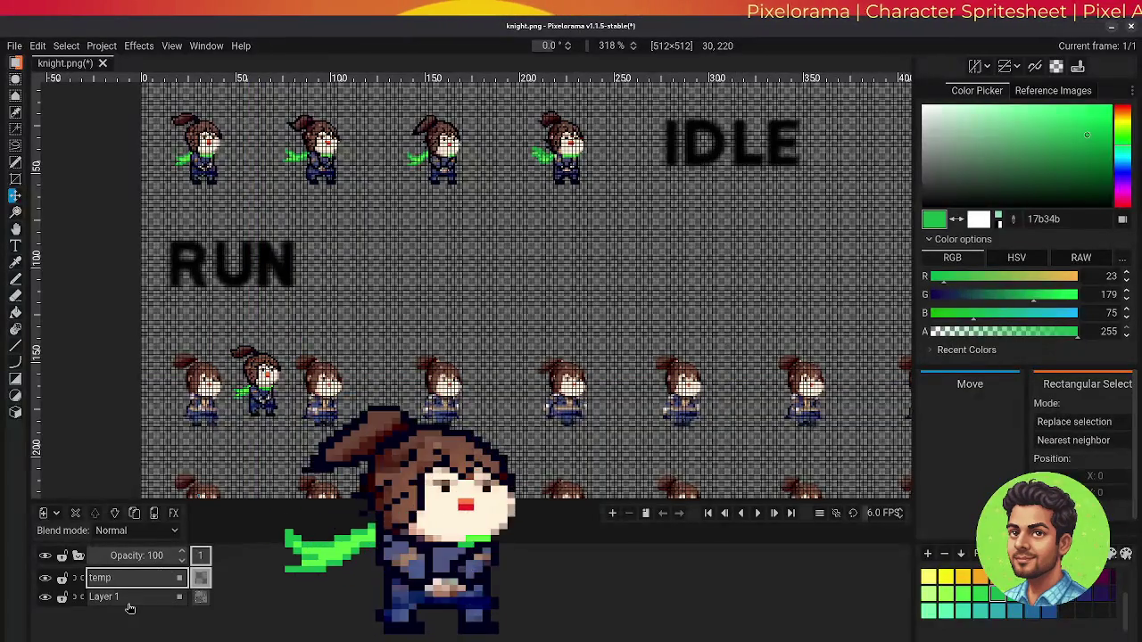
scroll(275, 461, up, 5)
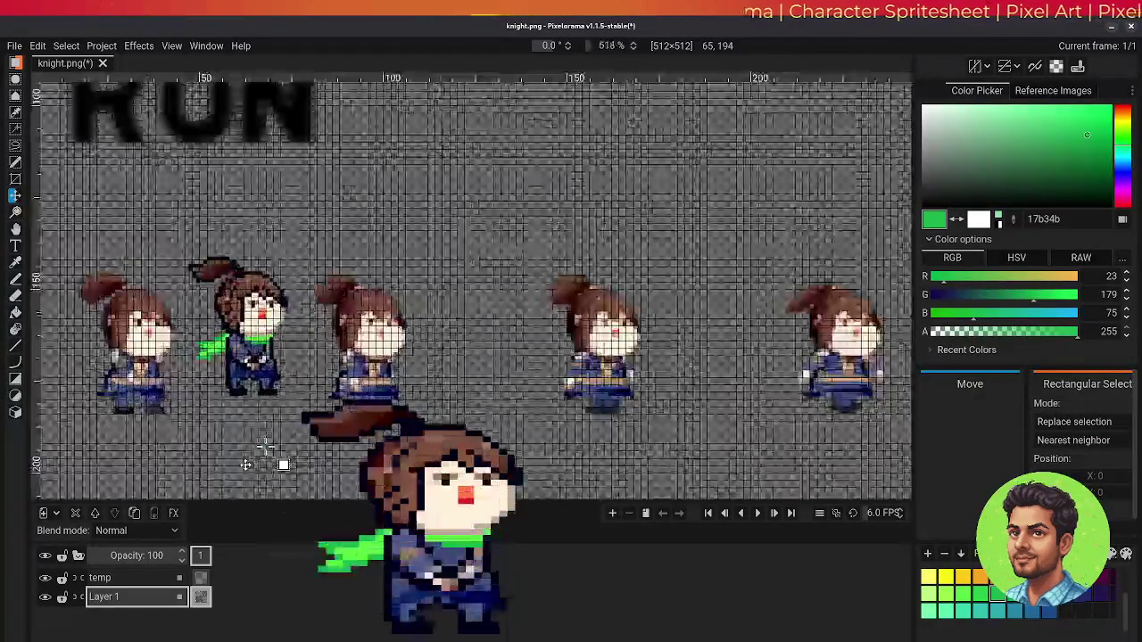
click(19, 229)
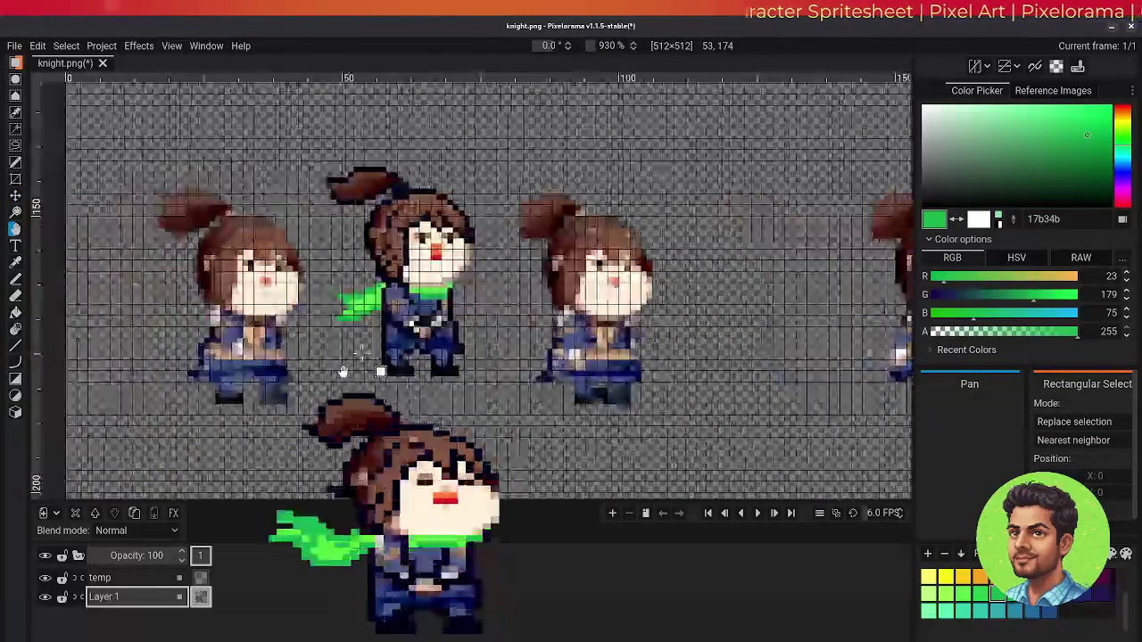
Sample the dark navy outline colour 050319 from the knight sprite
scroll(340, 390, up, 2)
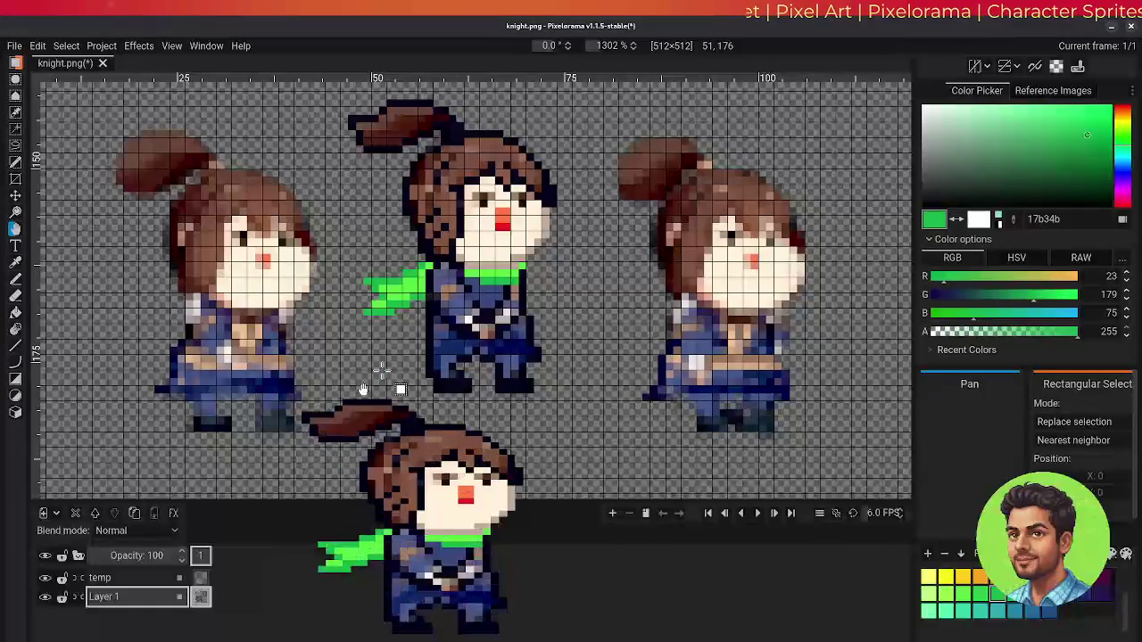
drag(362, 389, 355, 395)
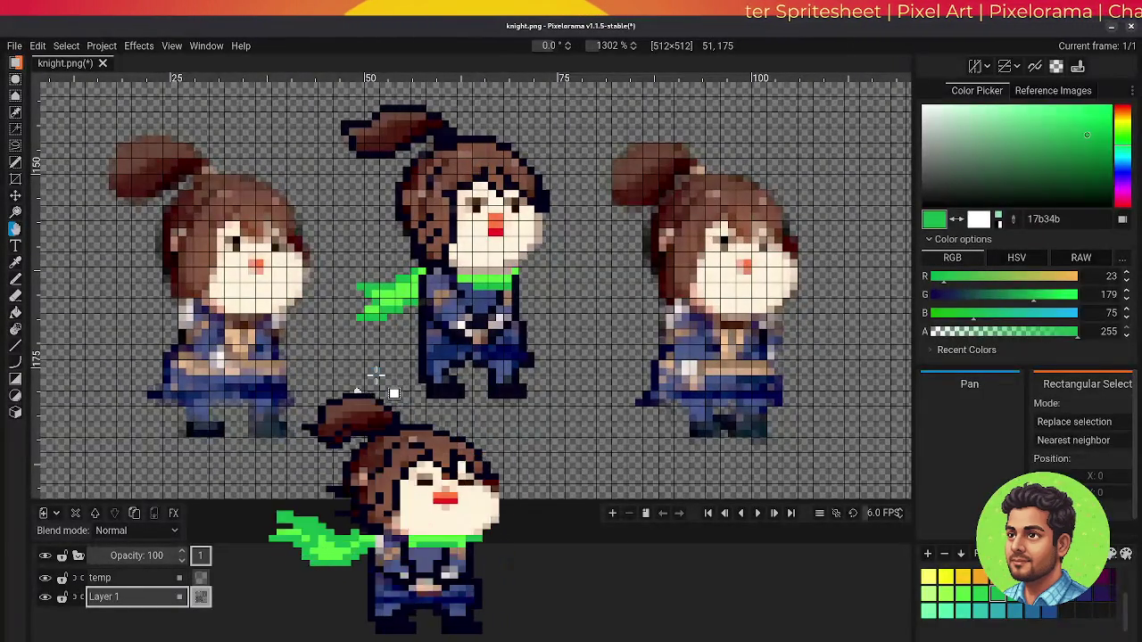
click(16, 265)
click(437, 134)
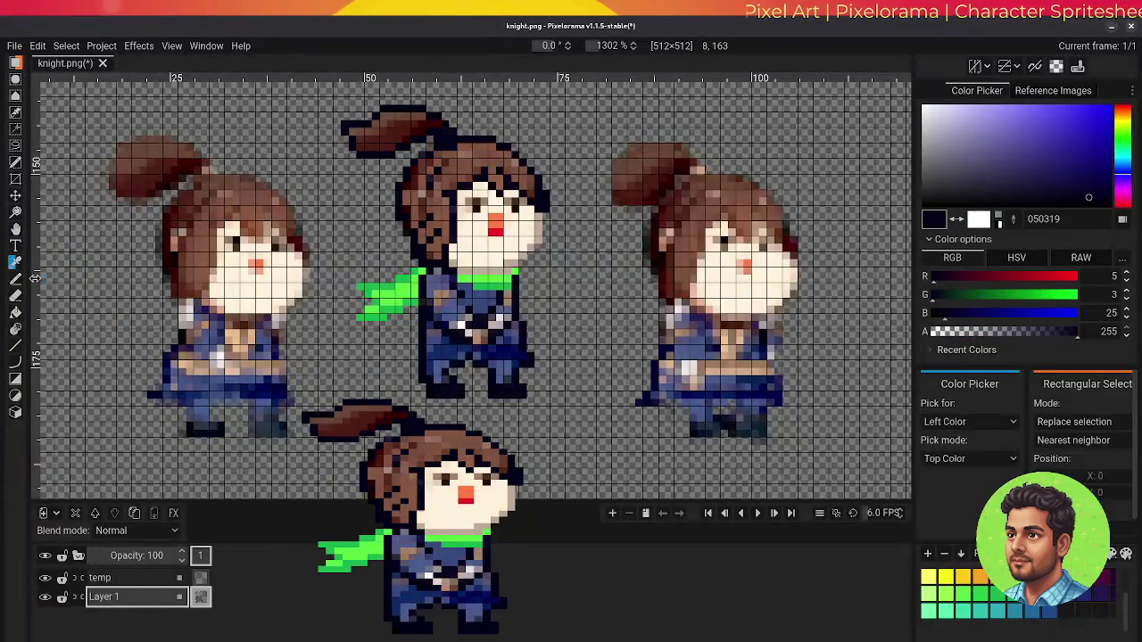
Pencil dark navy outline pixels along the left knight's ponytail, hair and body
click(16, 279)
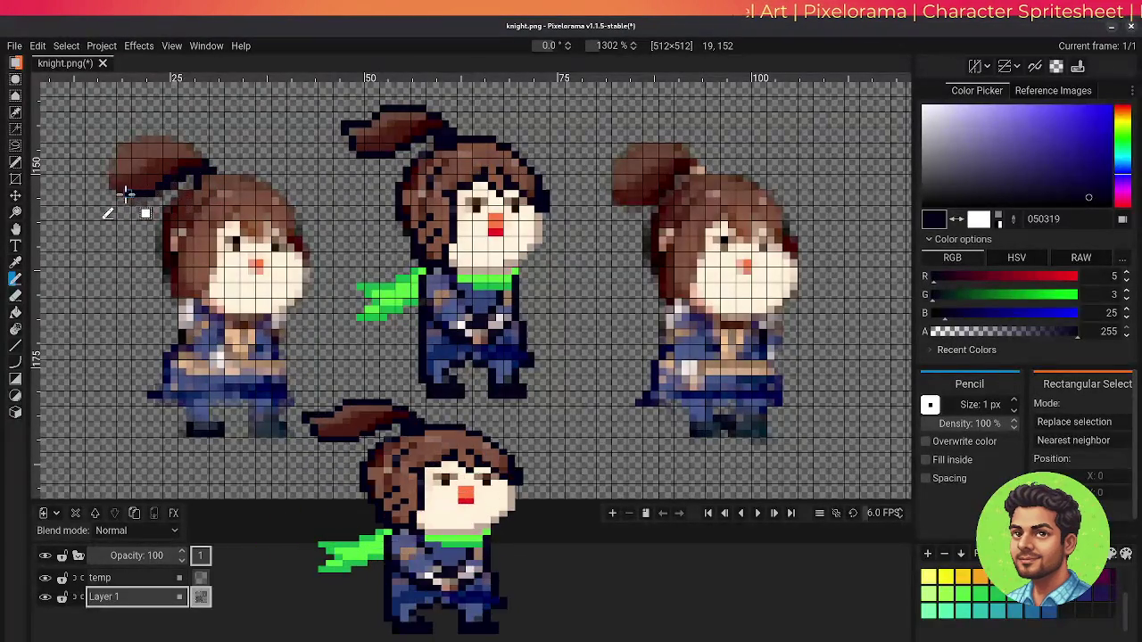
mouse_move(107, 182)
mouse_down()
mouse_move(121, 148)
mouse_move(144, 133)
mouse_move(173, 134)
mouse_move(212, 169)
mouse_up()
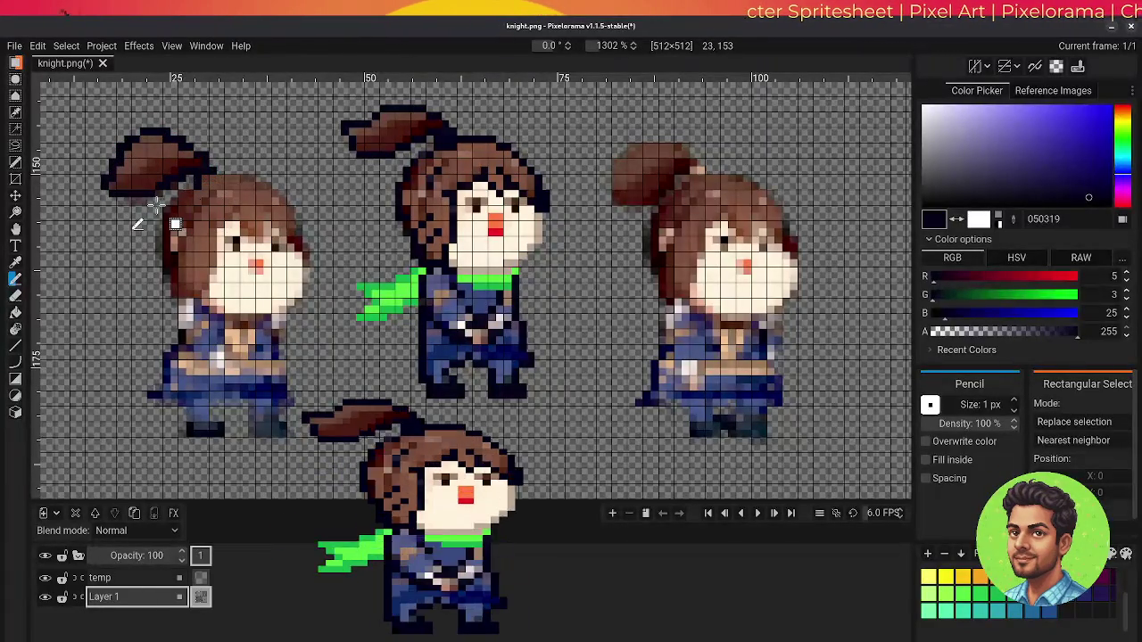
drag(110, 209, 181, 177)
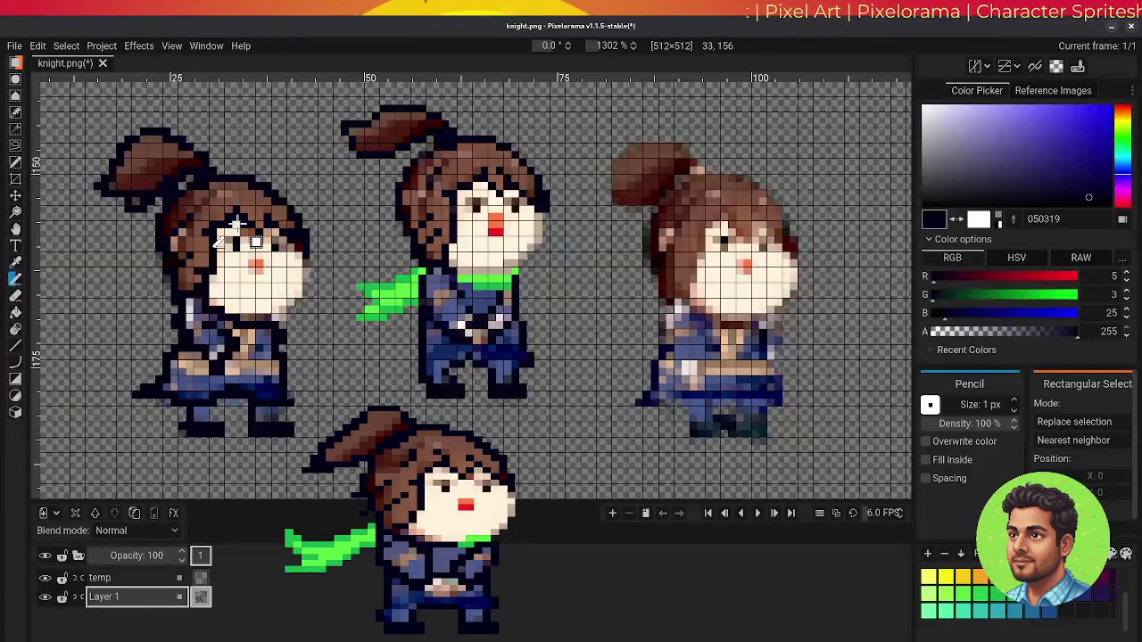
key(e)
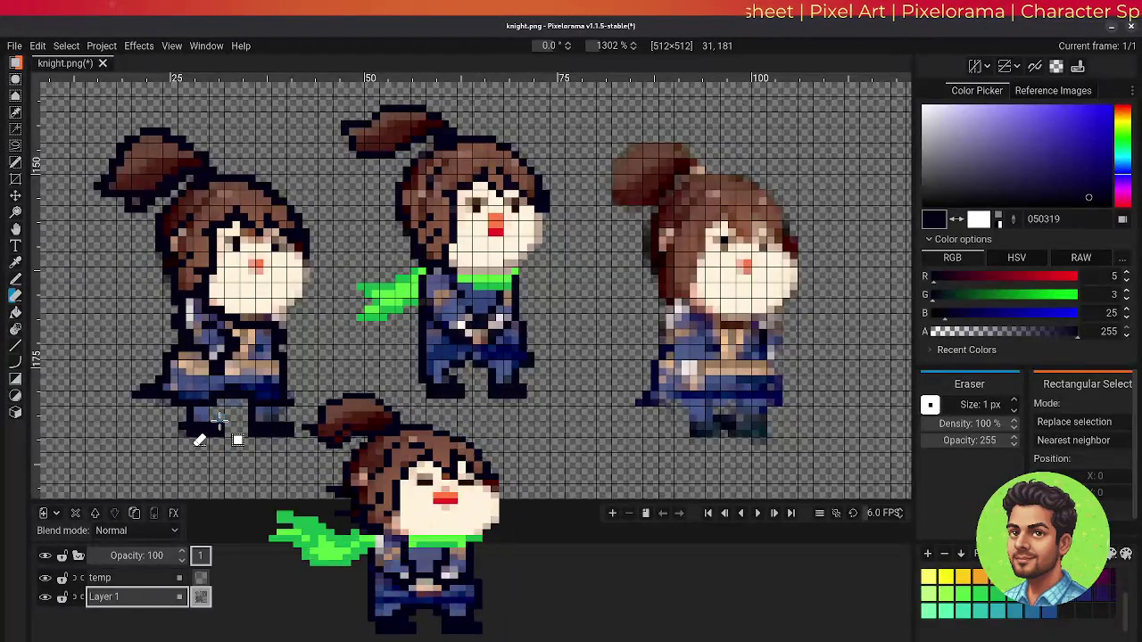
Pick the near-black 000019 (alpha 240) from the sprite as the Pencil colour
key(o)
click(217, 426)
key(p)
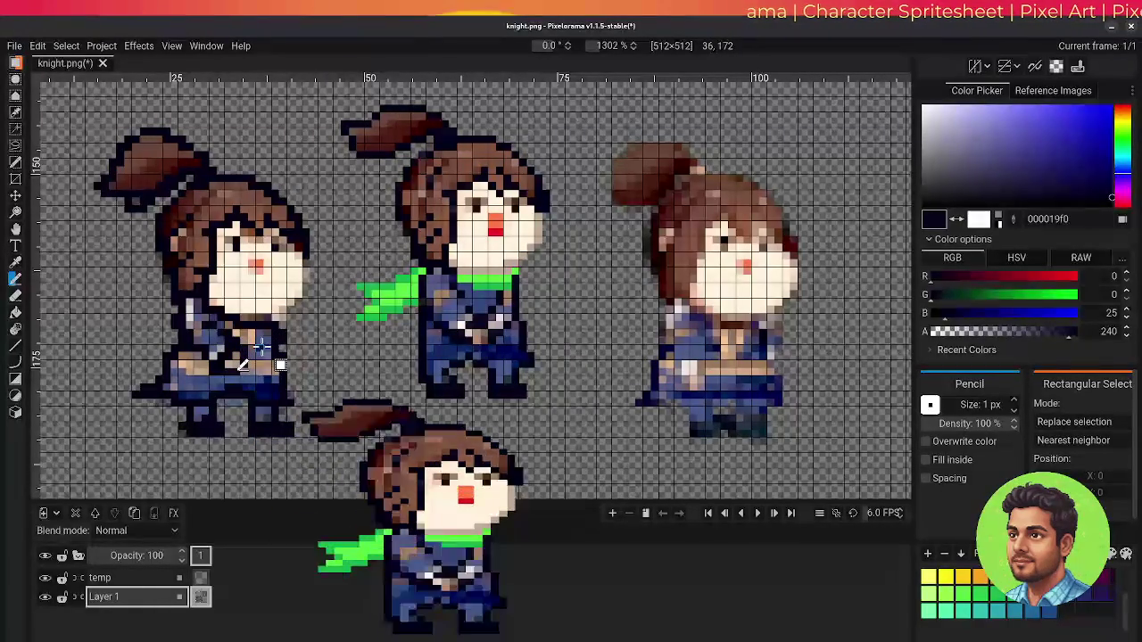
Recolour light pixels on the left knight's body dark navy, then erase strays
key(o)
click(260, 346)
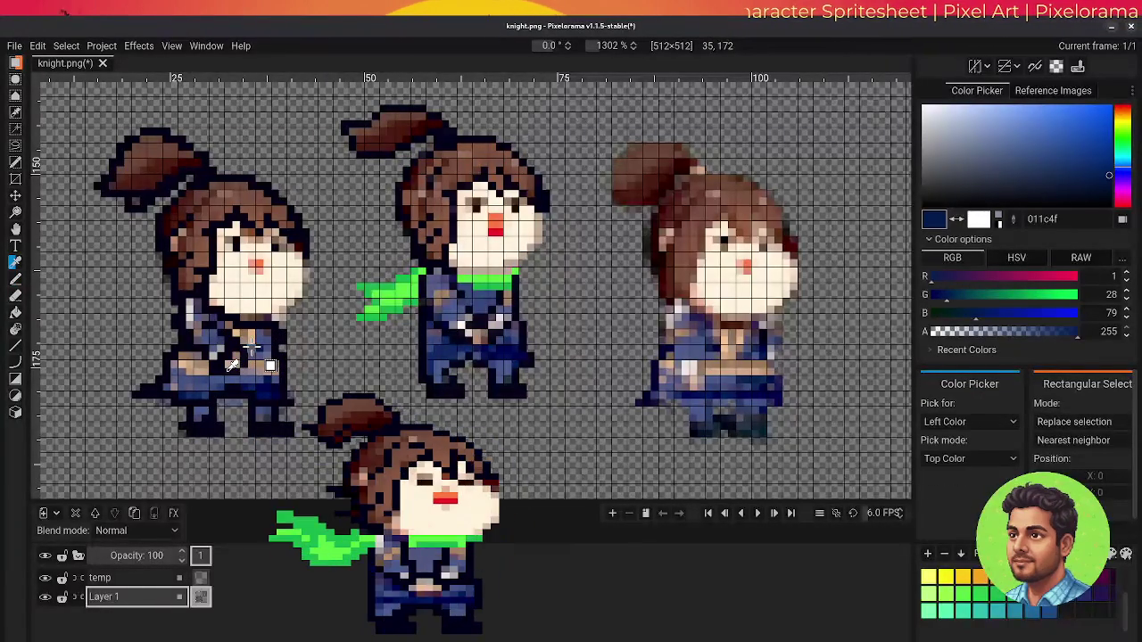
key(p)
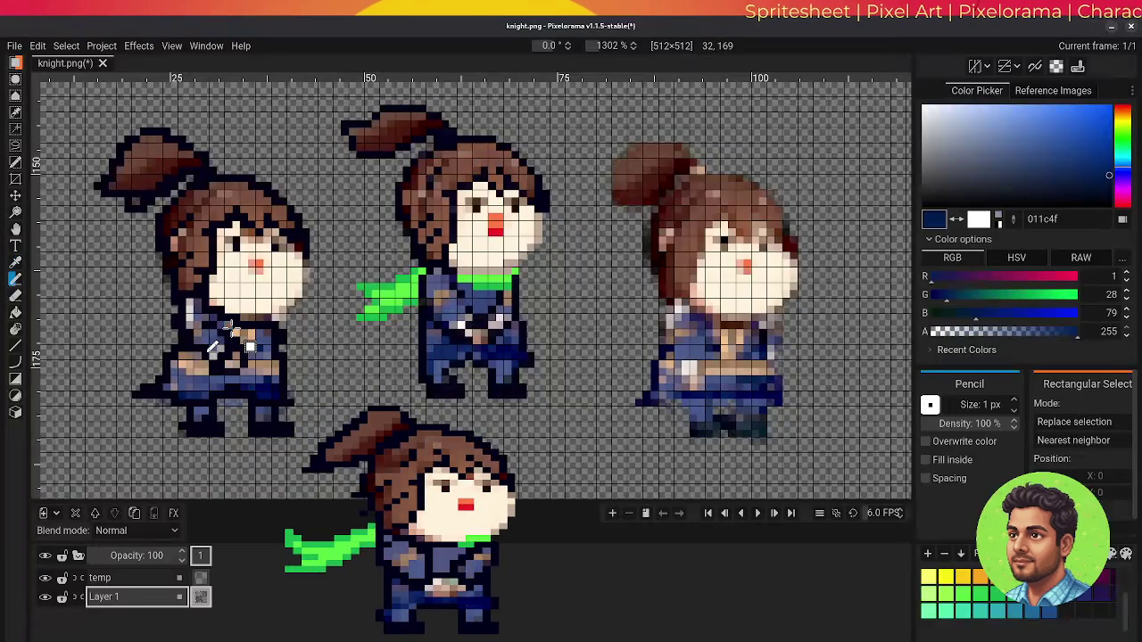
drag(238, 332, 268, 391)
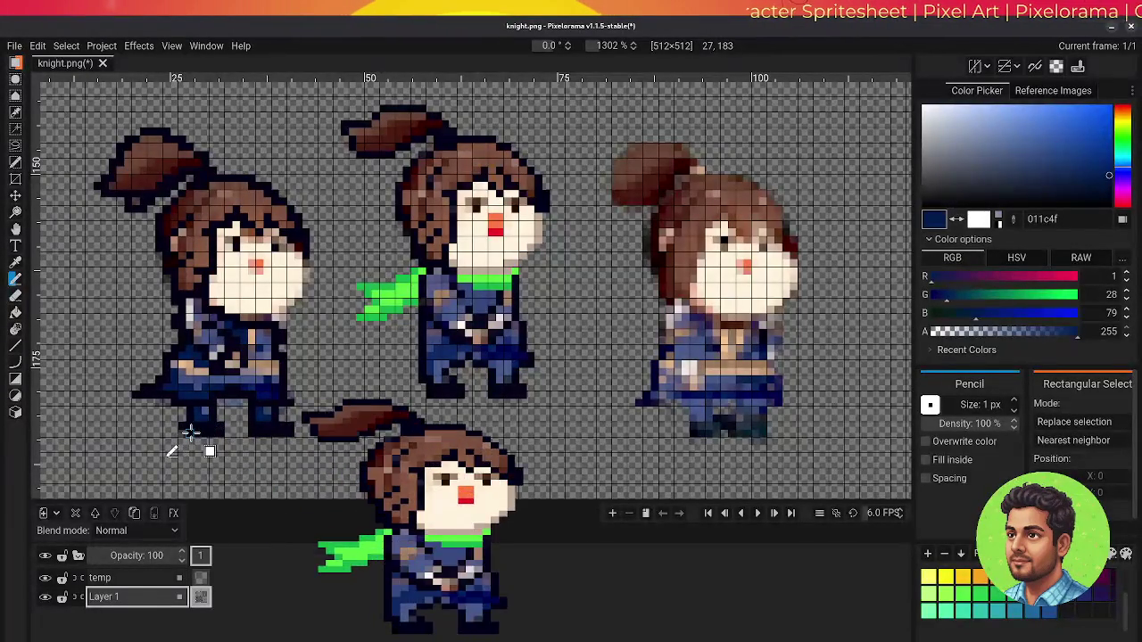
key(e)
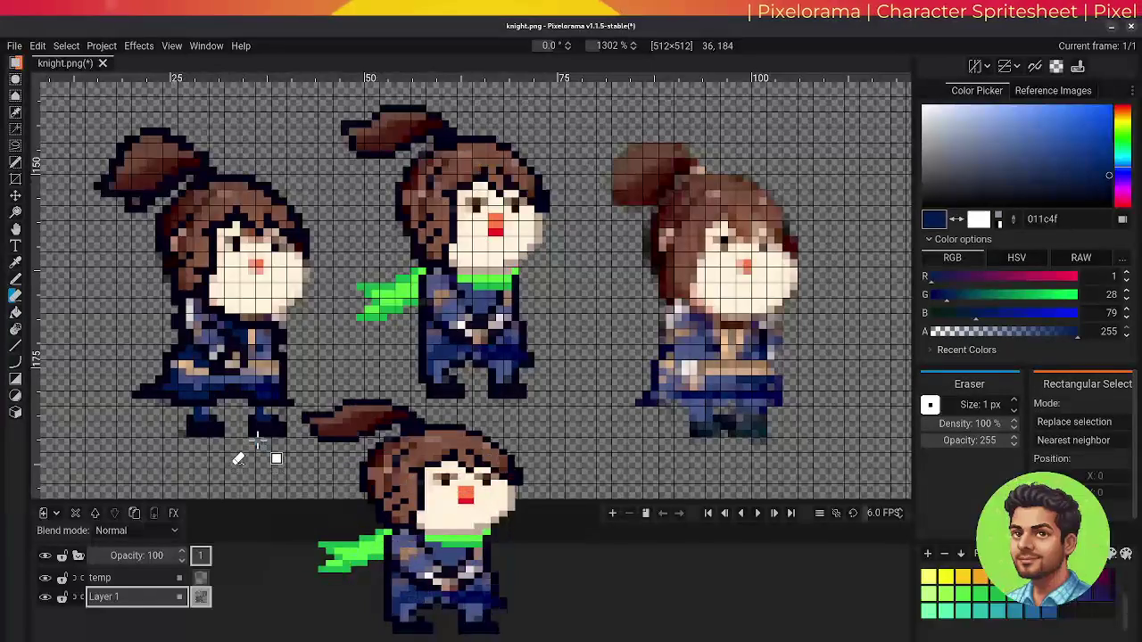
Shade the left knight's tunic and legs with 050319 and navy 012160, erasing stray pixels
key(o)
click(251, 425)
key(b)
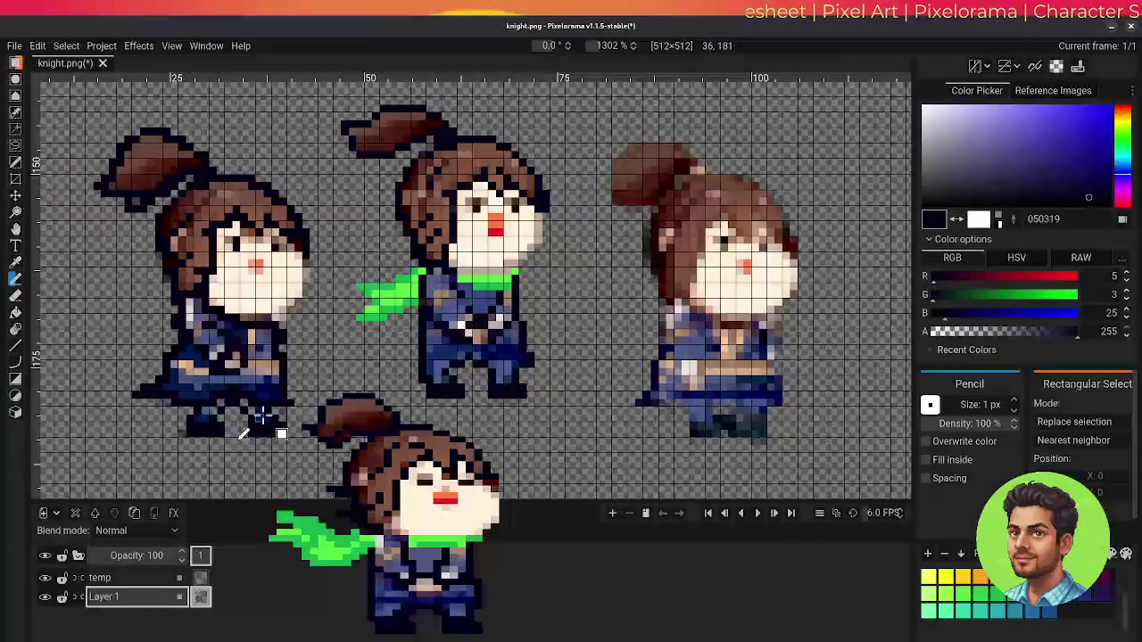
key(o)
click(254, 389)
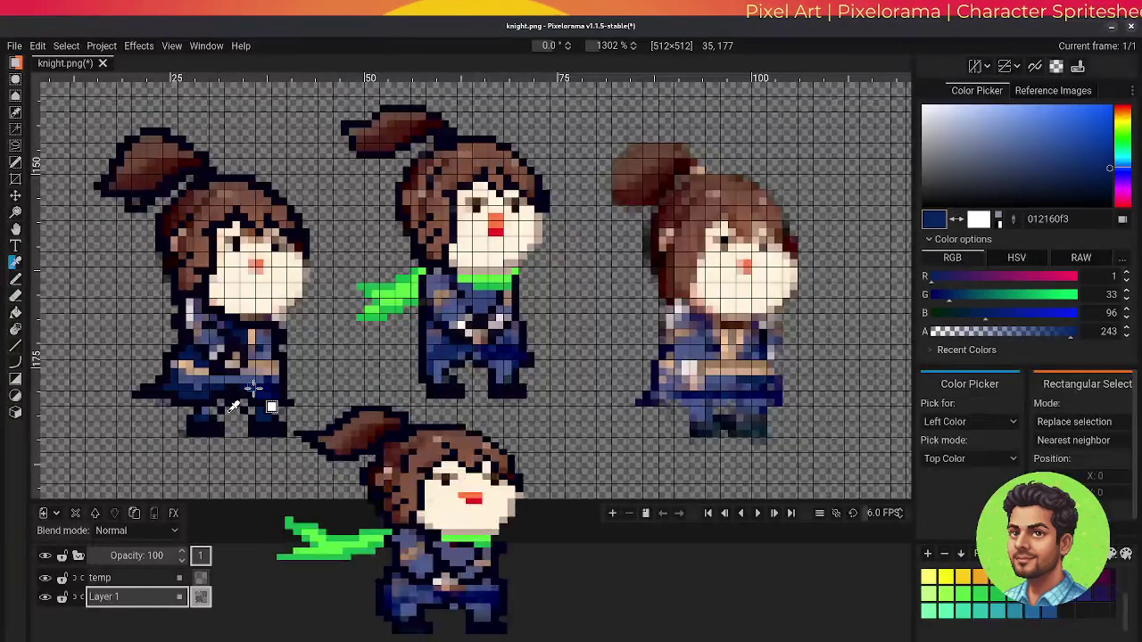
key(b)
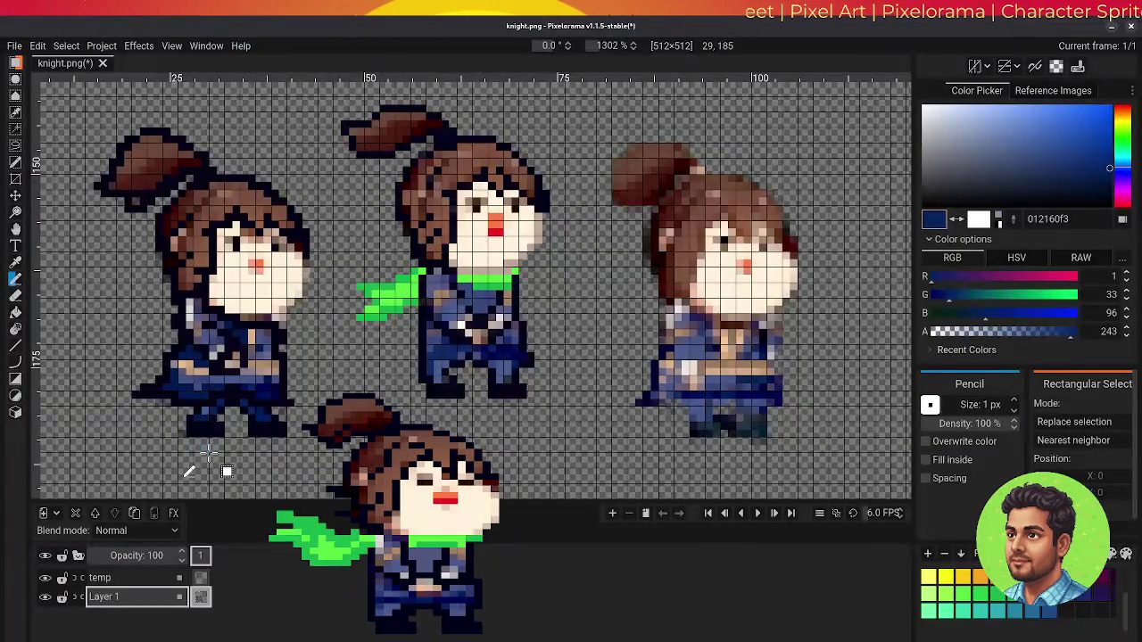
key(e)
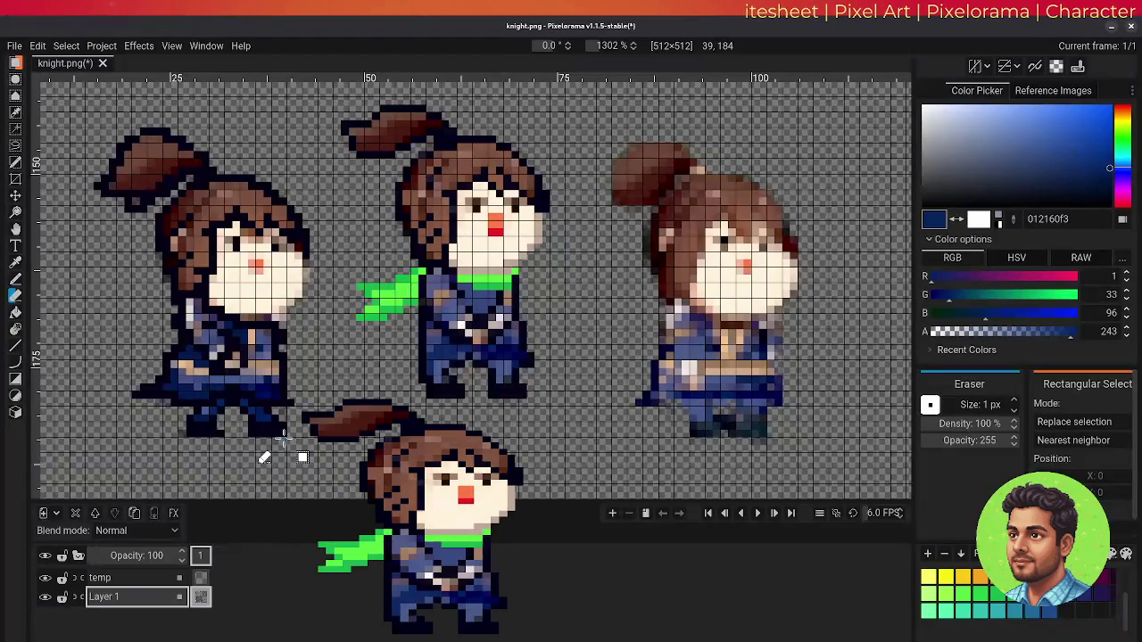
Draw a light green 5ae645 scarf across the left knight's neck, trailing left
key(o)
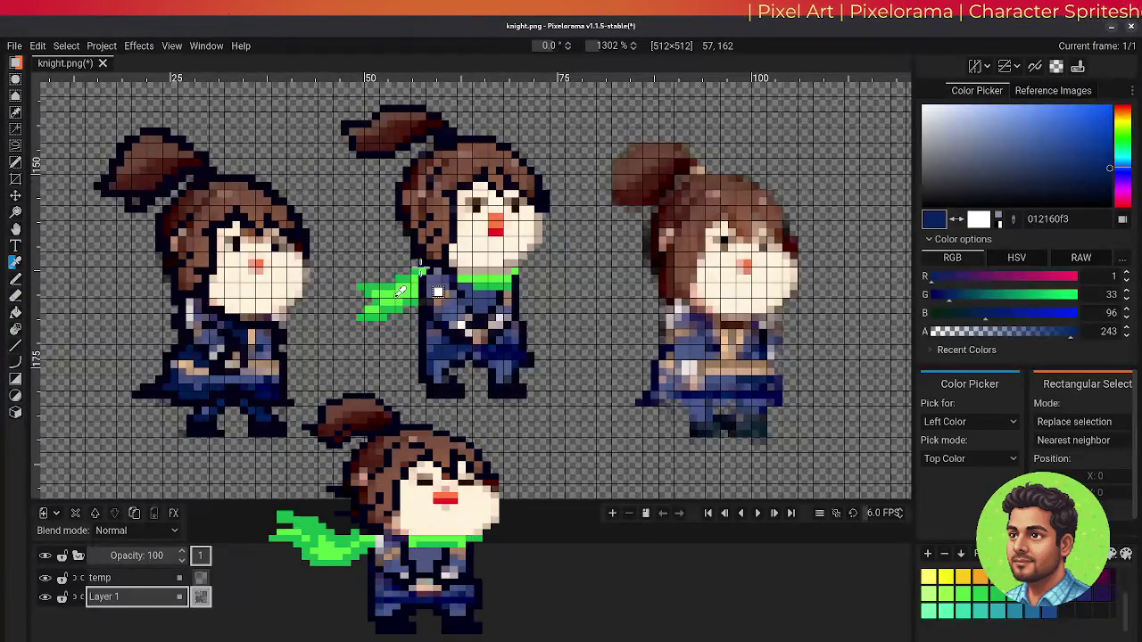
click(373, 314)
key(b)
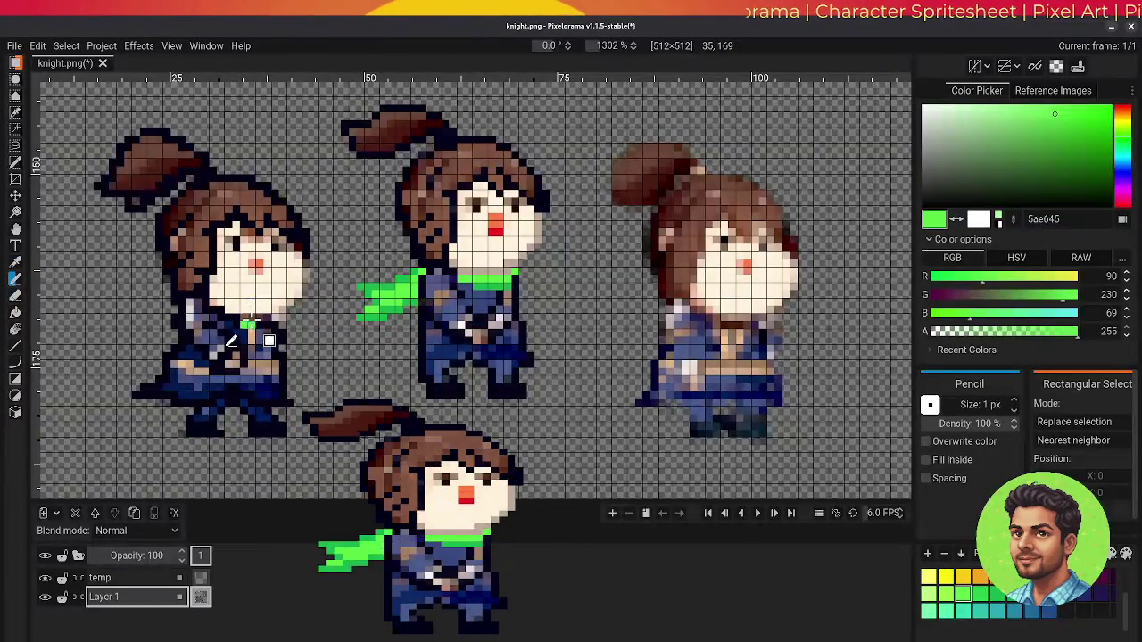
drag(244, 318, 285, 318)
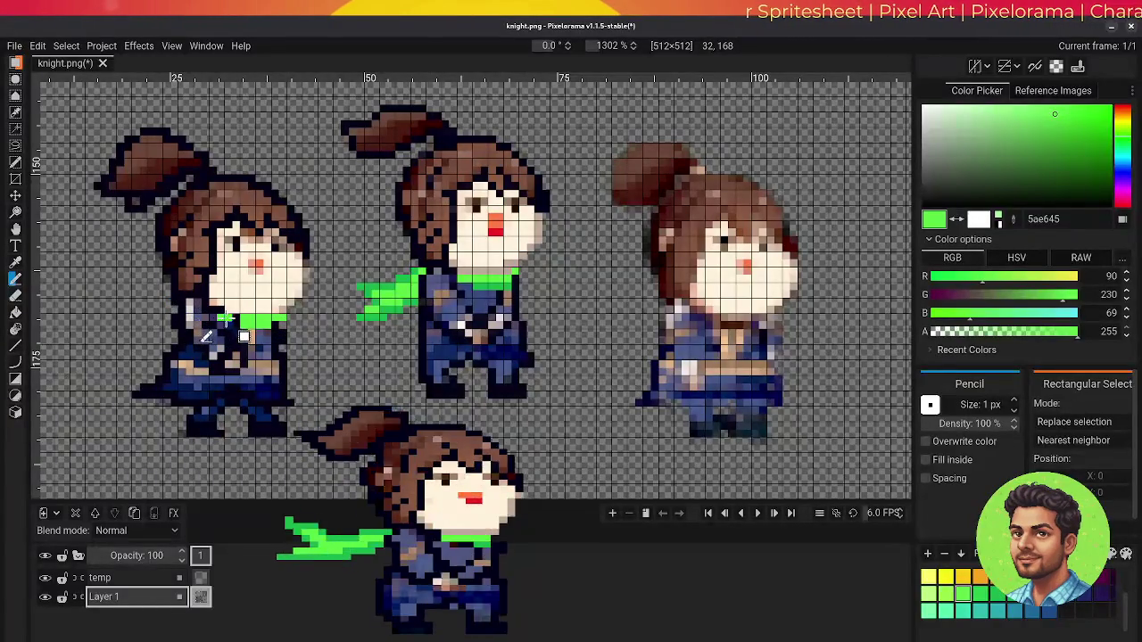
mouse_move(227, 320)
mouse_down()
mouse_move(142, 321)
mouse_move(116, 303)
mouse_move(132, 326)
mouse_move(90, 326)
mouse_move(180, 327)
mouse_up()
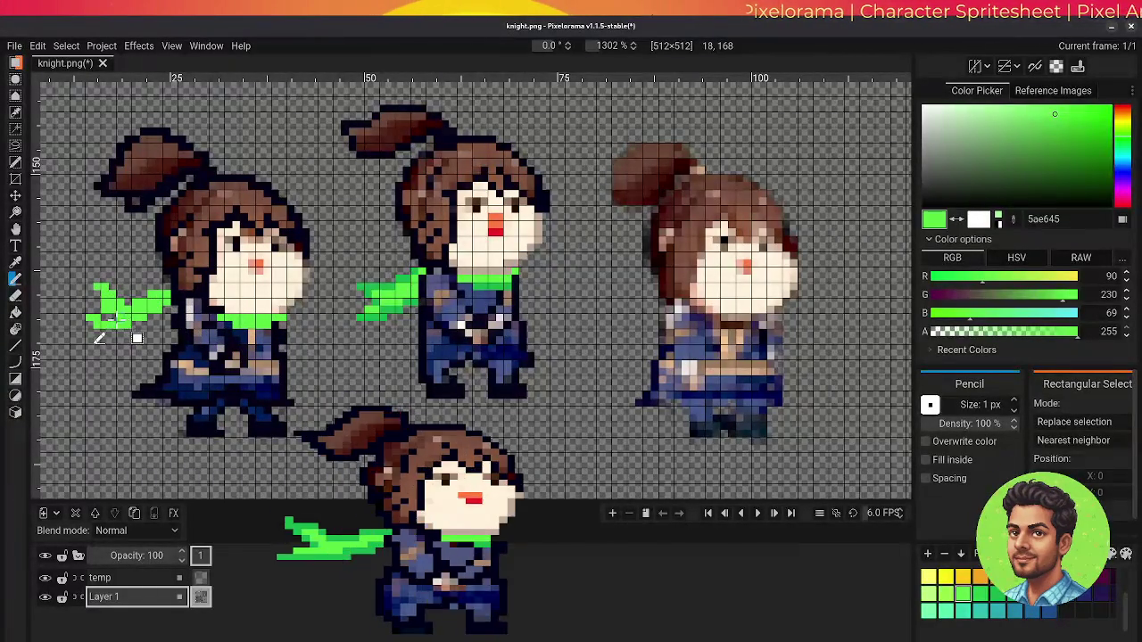
Shade the left knight's scarf with the darker green 17b34b
key(o)
click(399, 314)
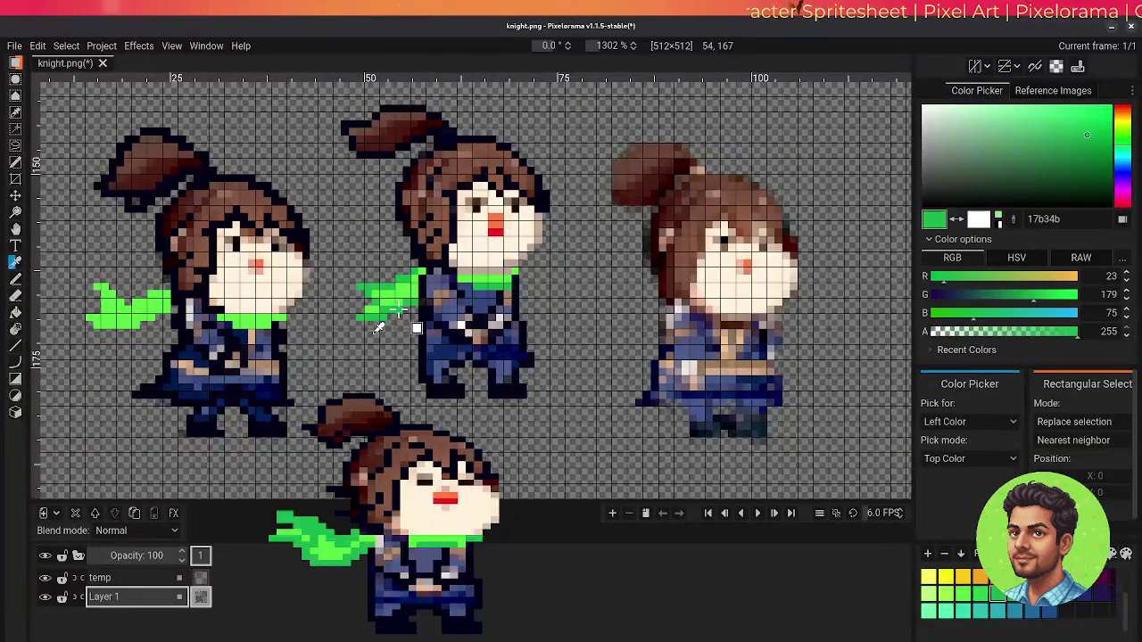
key(b)
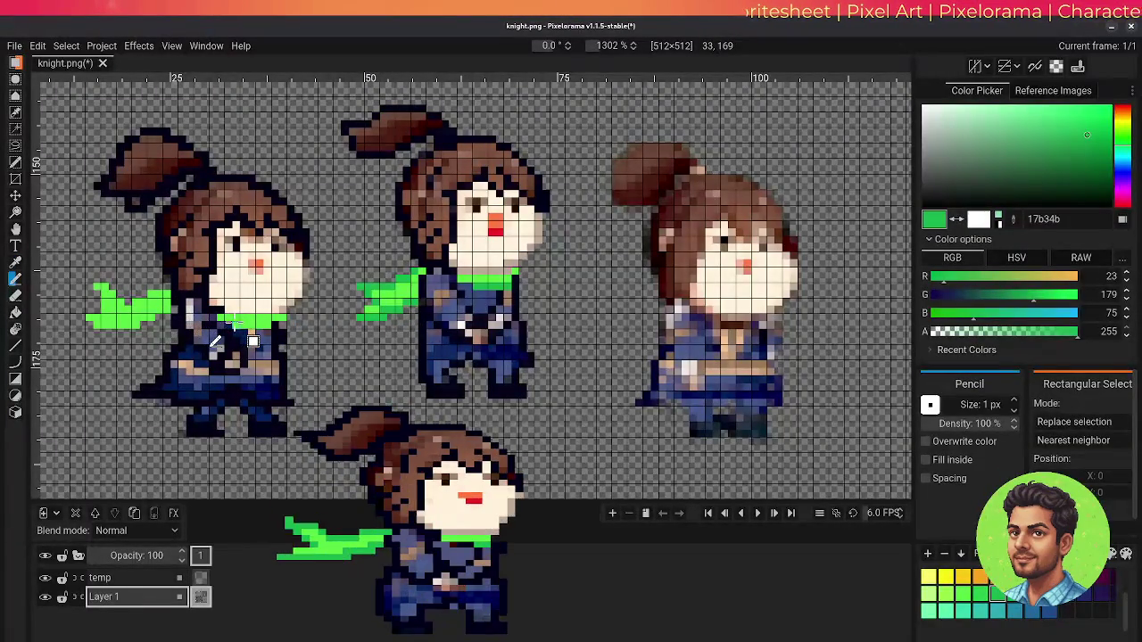
drag(236, 324, 284, 318)
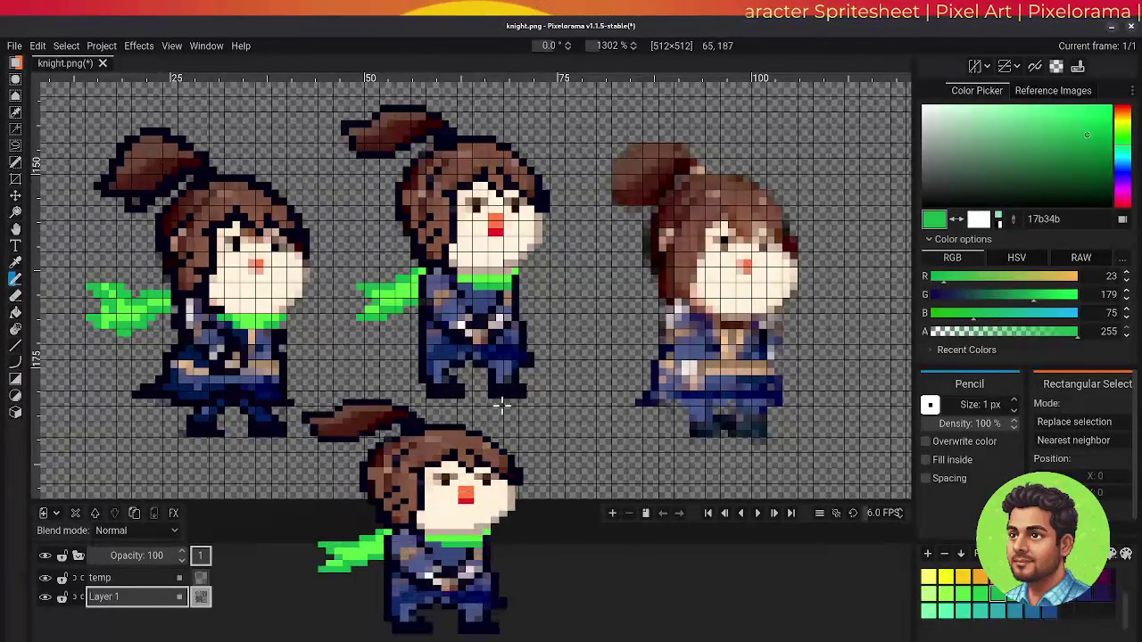
Paint the left knight's nose with the middle knight's red, after an orange attempt
key(o)
click(496, 220)
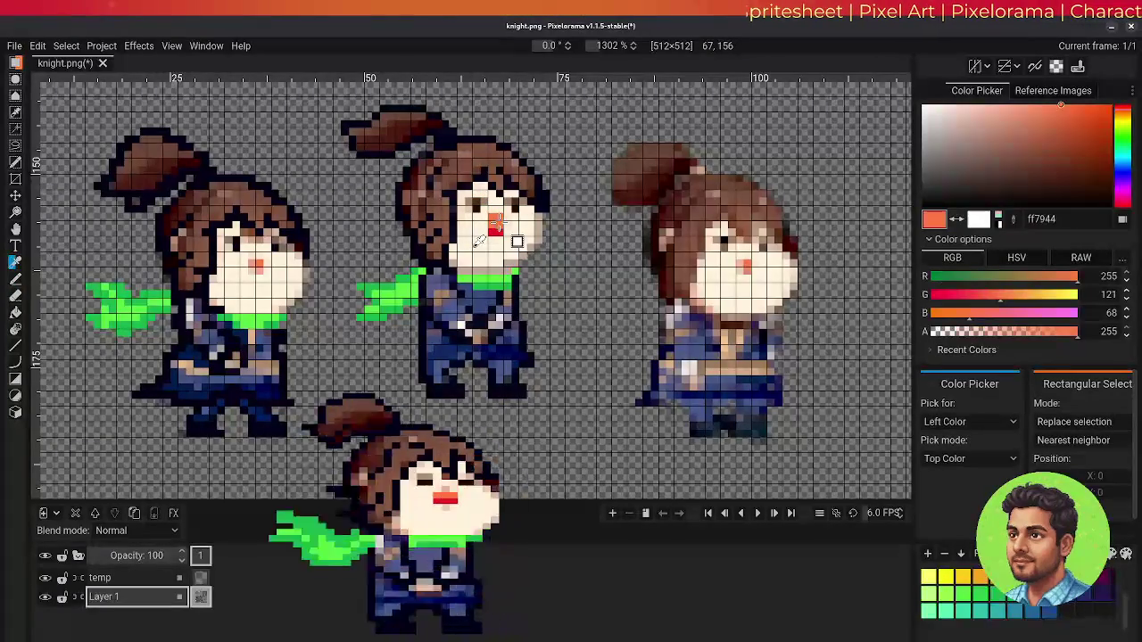
key(p)
click(256, 266)
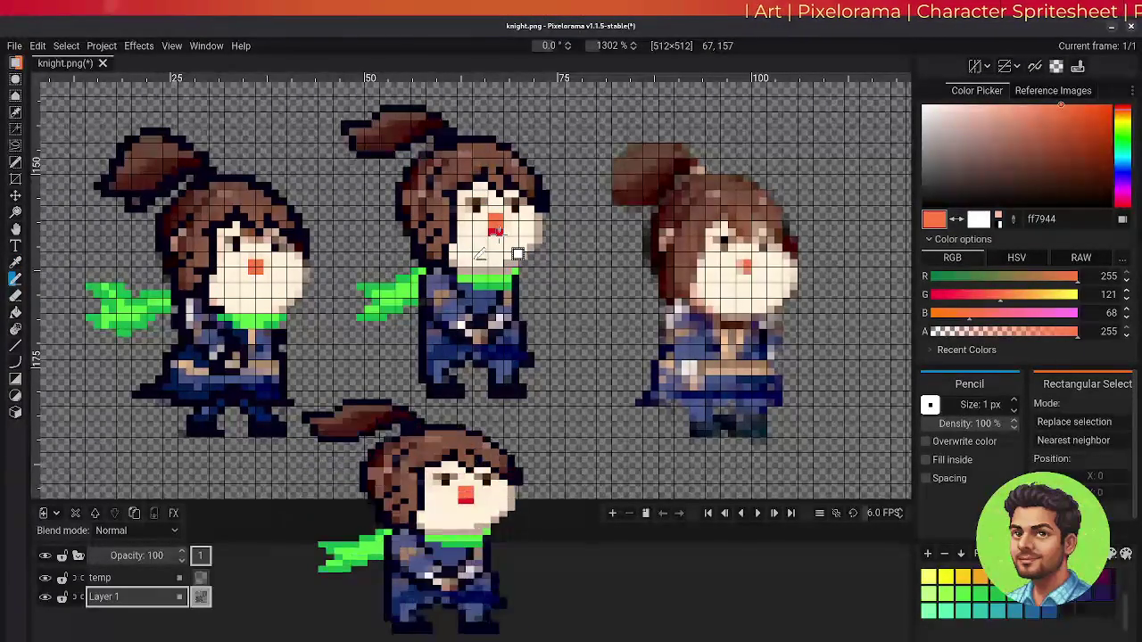
key(o)
click(496, 230)
key(p)
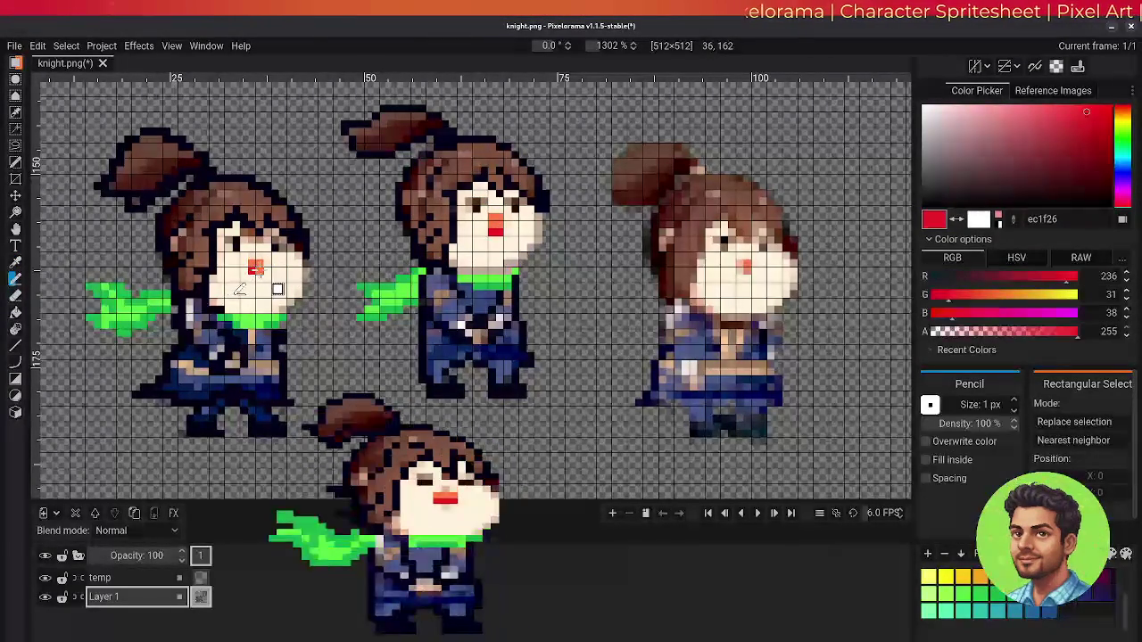
click(256, 266)
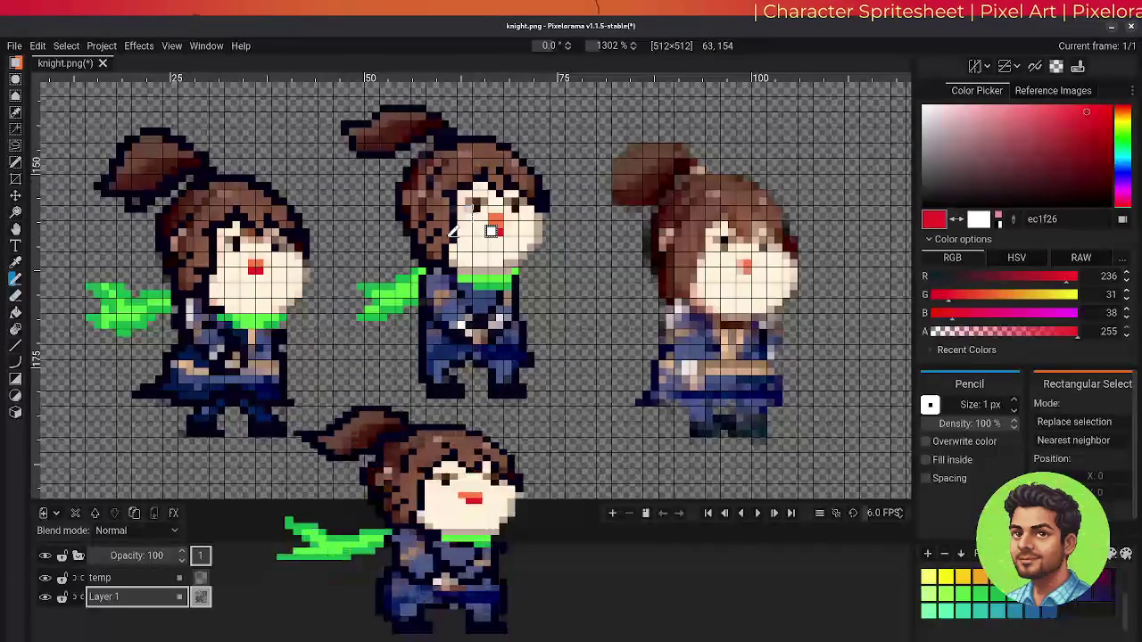
Add red pixels beside the nose and near the right eye, then sample the cream fff2dd skin tone
click(283, 263)
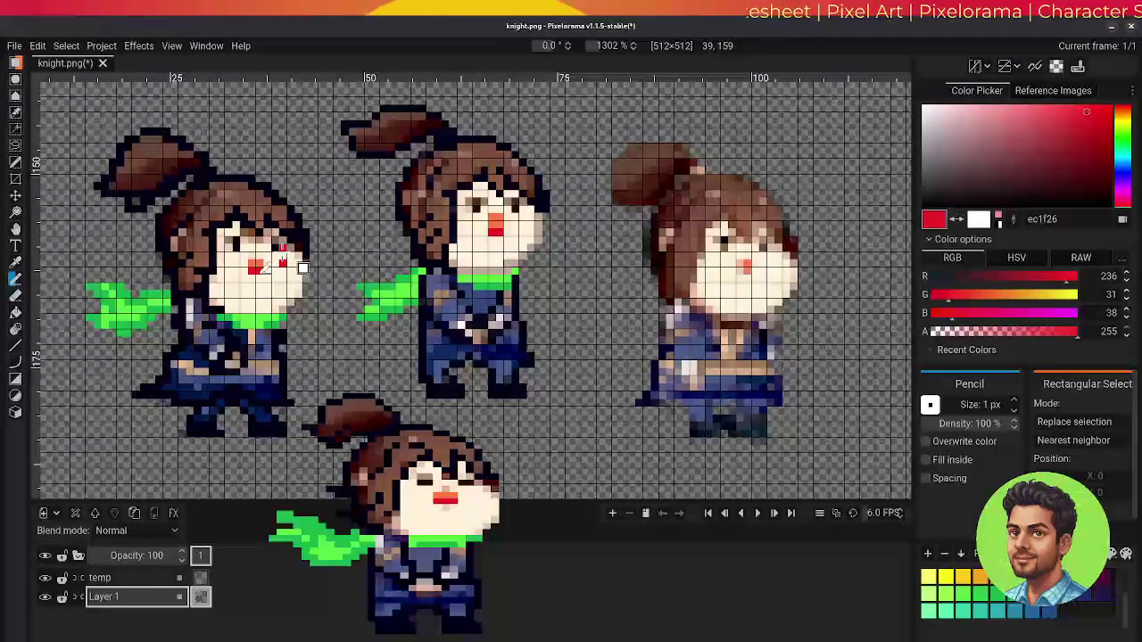
click(283, 248)
key(o)
click(281, 272)
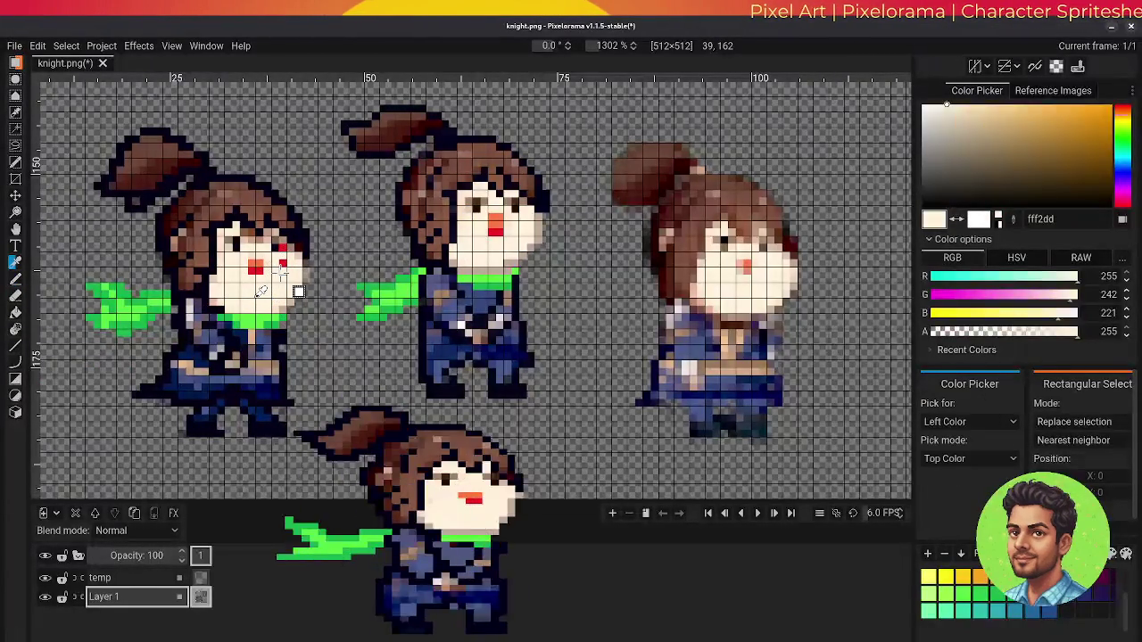
key(p)
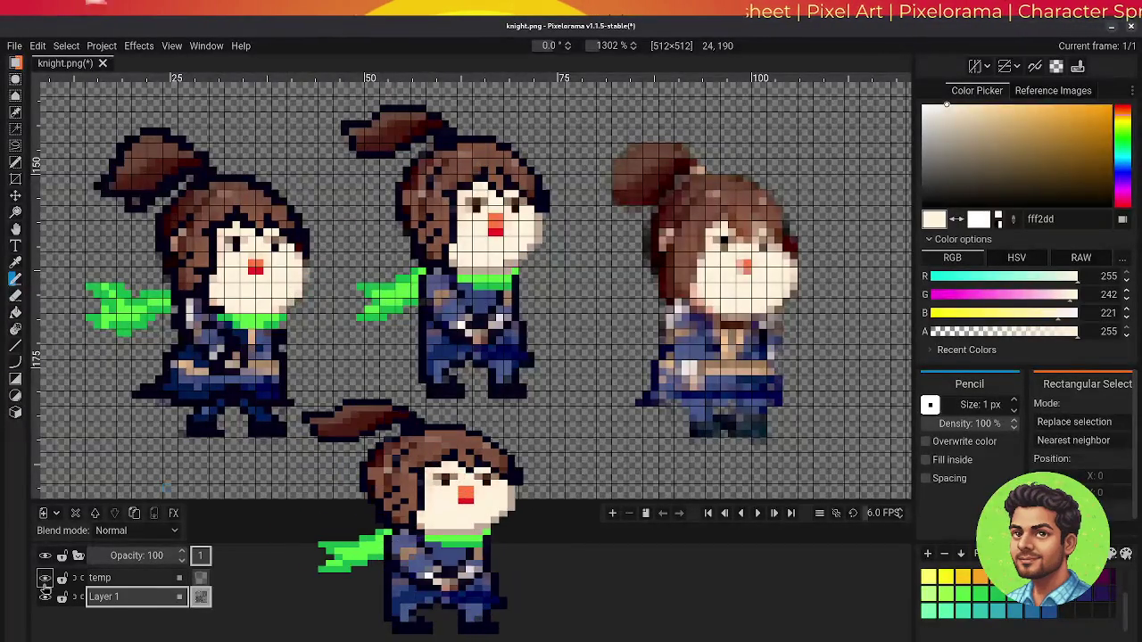
Hide the temp layer, shift the view left and save the knight file
click(45, 580)
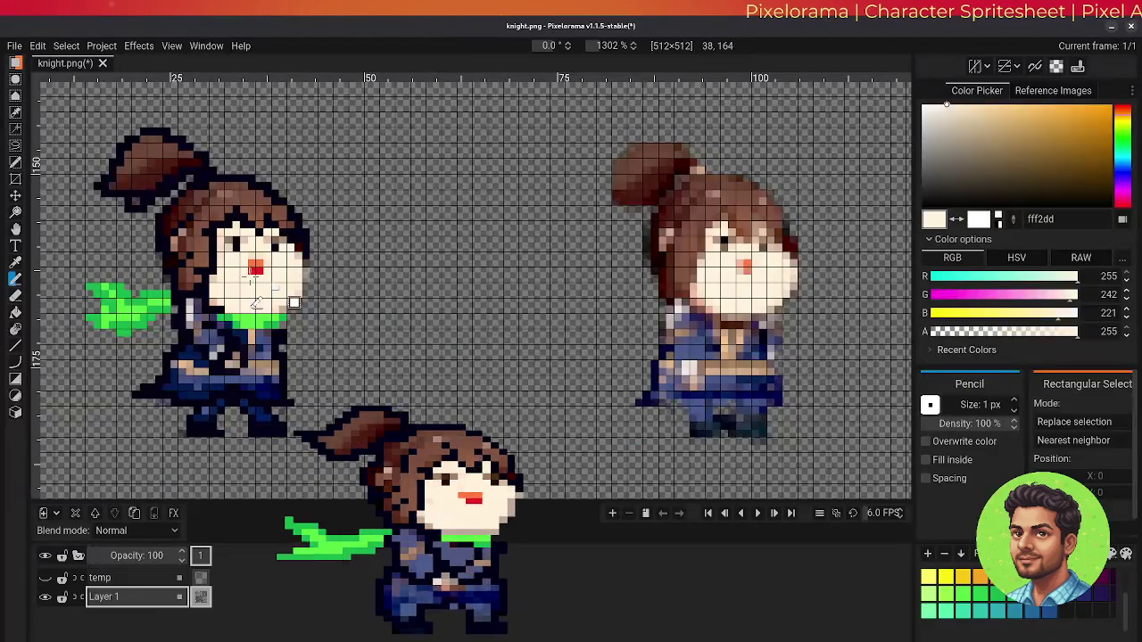
drag(503, 306, 481, 305)
key(ctrl+s)
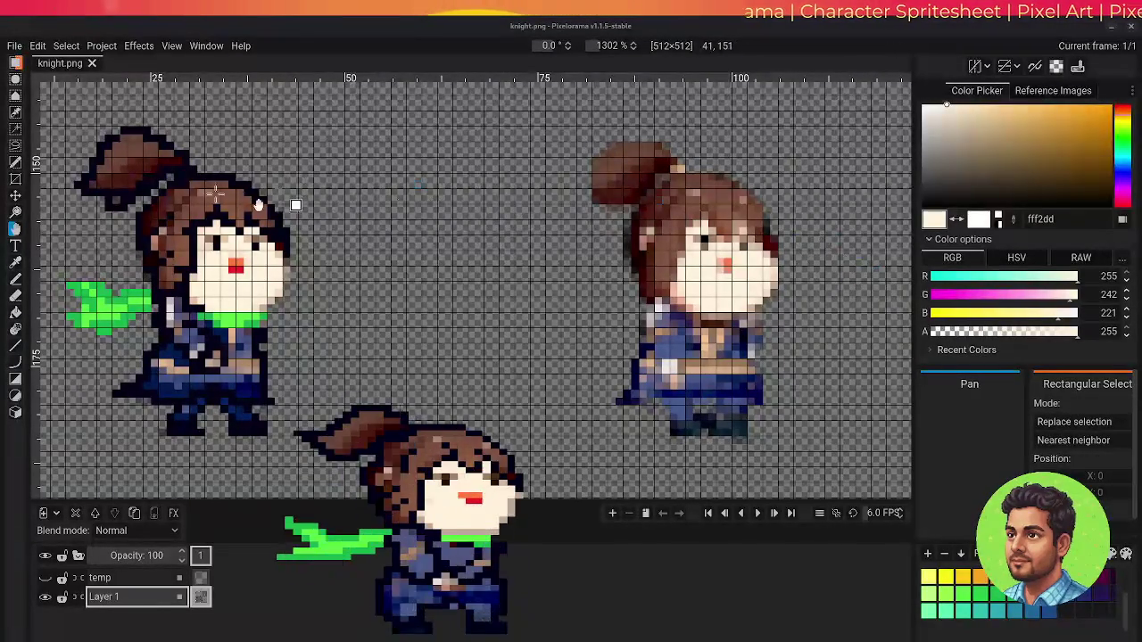
Sample dark navy 050319 from the left knight and outline the right knight's hair
click(15, 265)
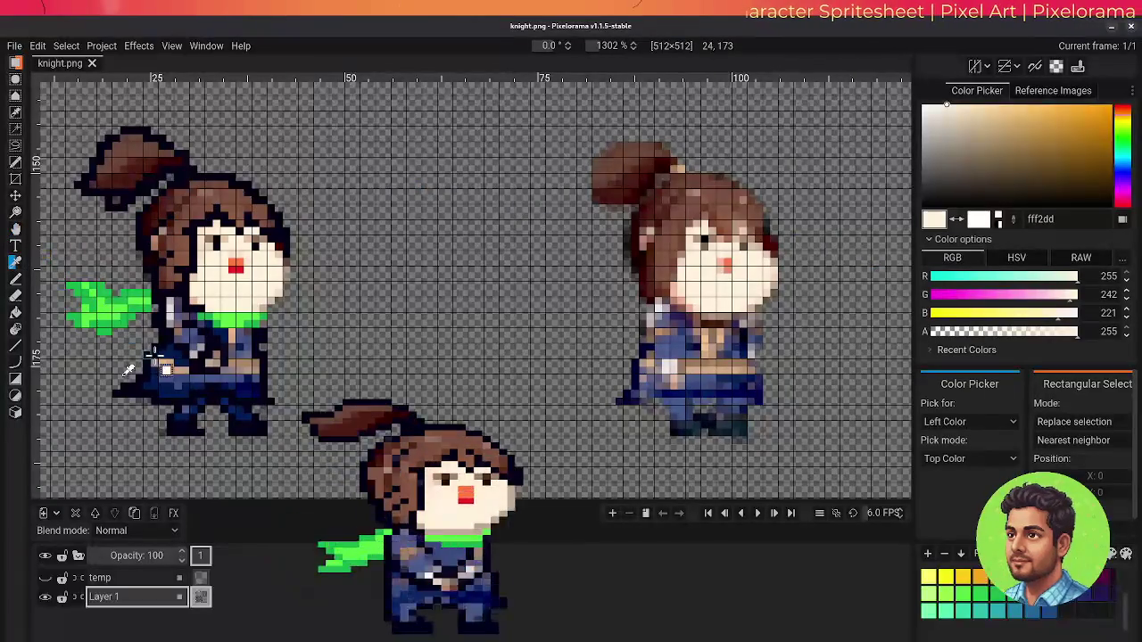
click(219, 378)
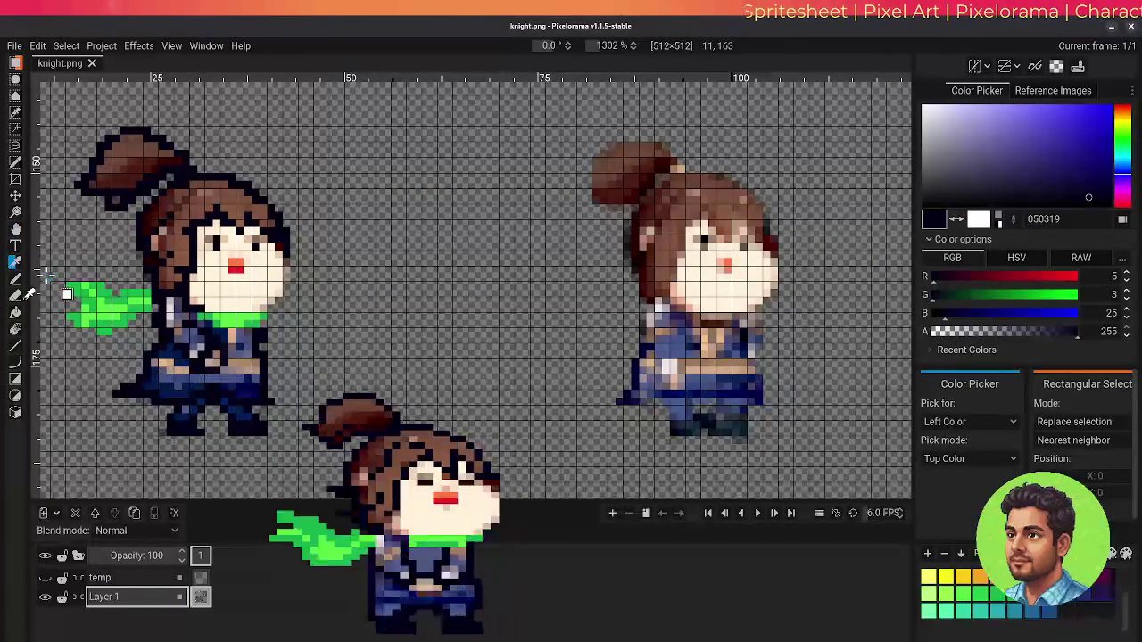
click(15, 280)
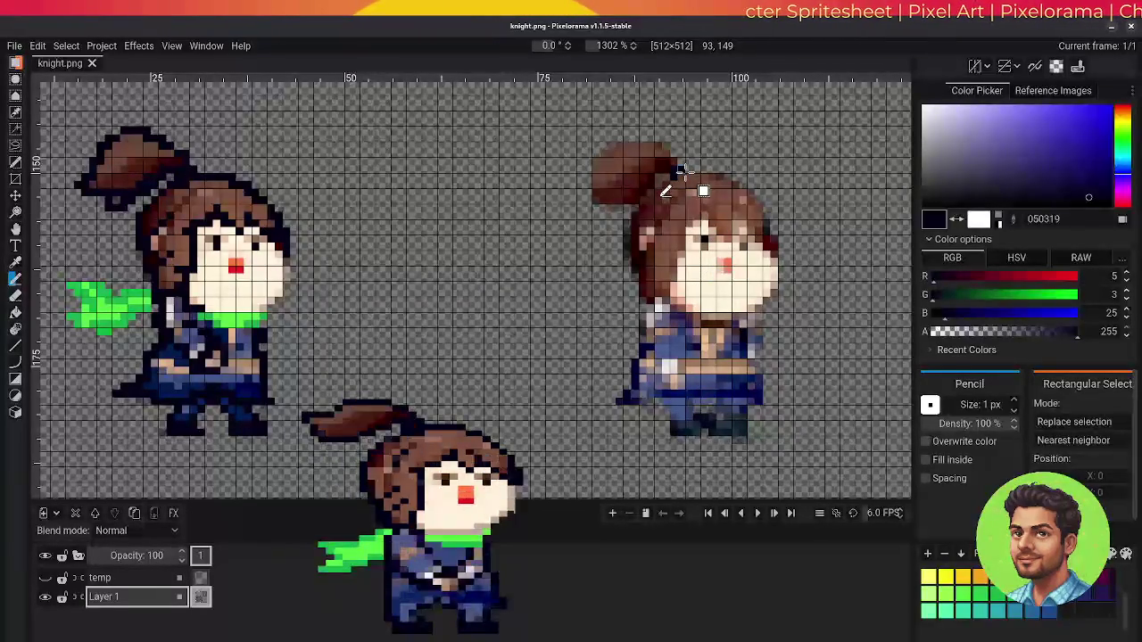
click(695, 192)
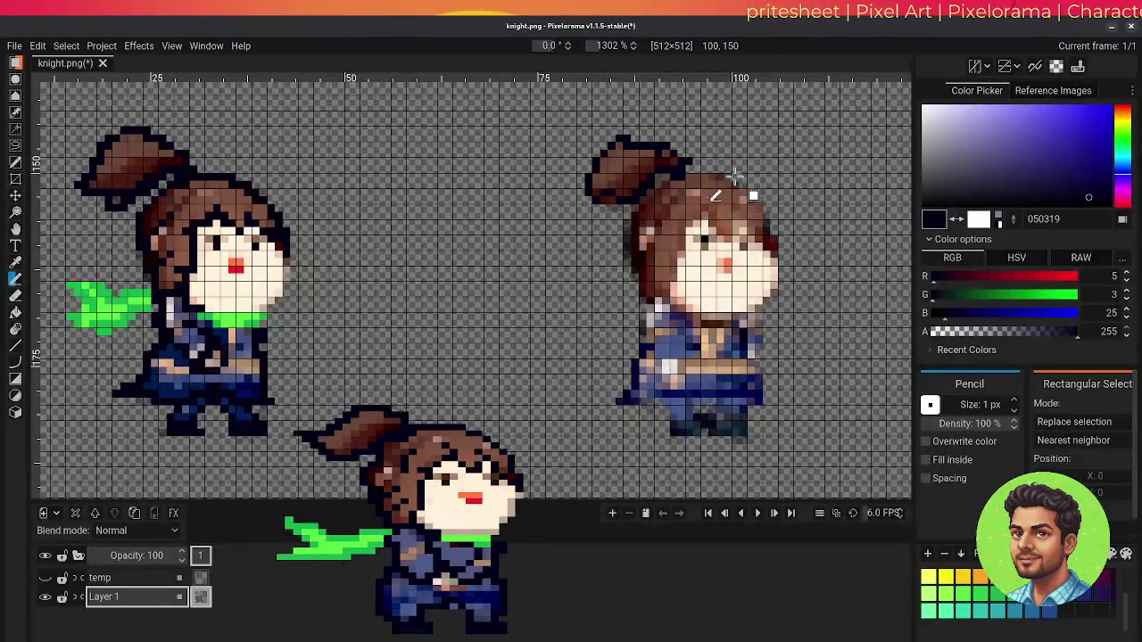
key(e)
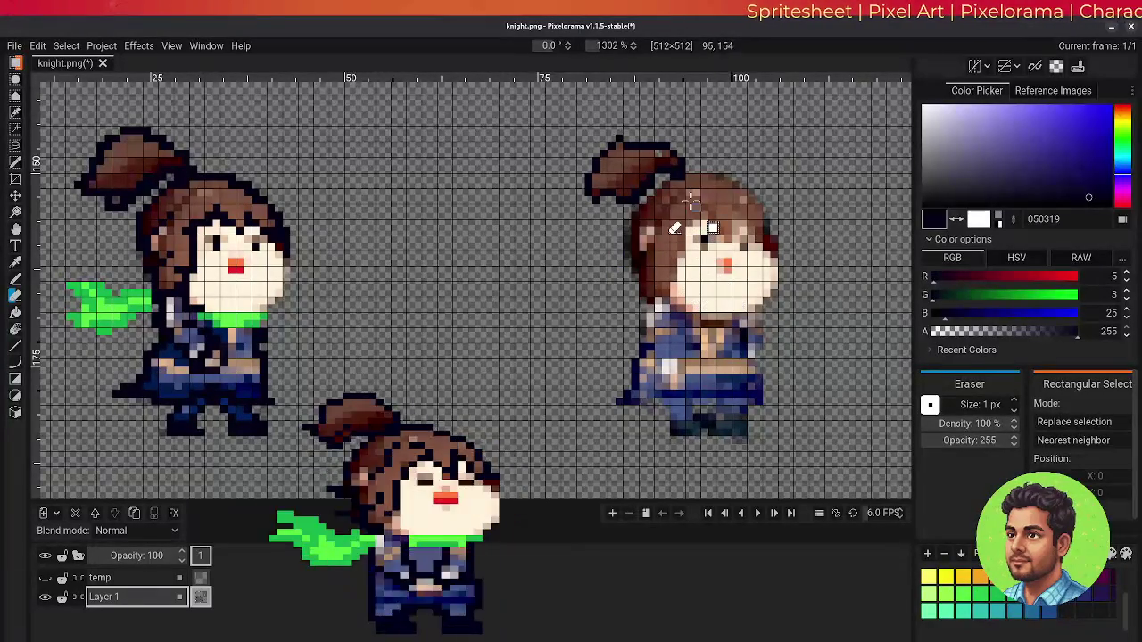
Paint the right knight's ponytail in brown 512516, then resample the dark navy outline colour
key(o)
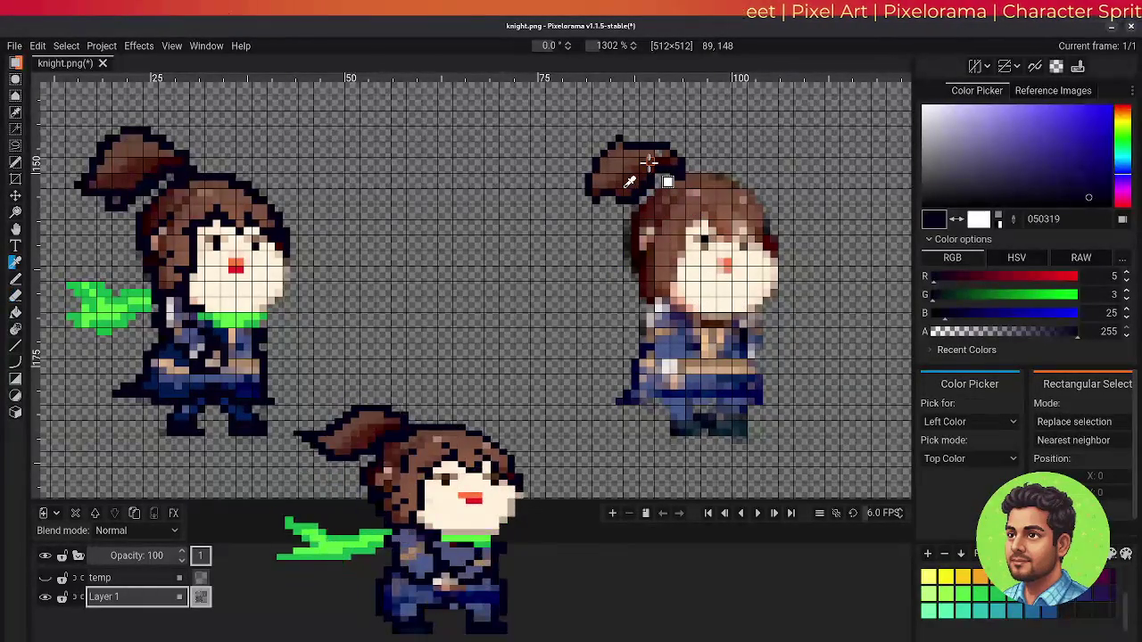
click(651, 158)
key(p)
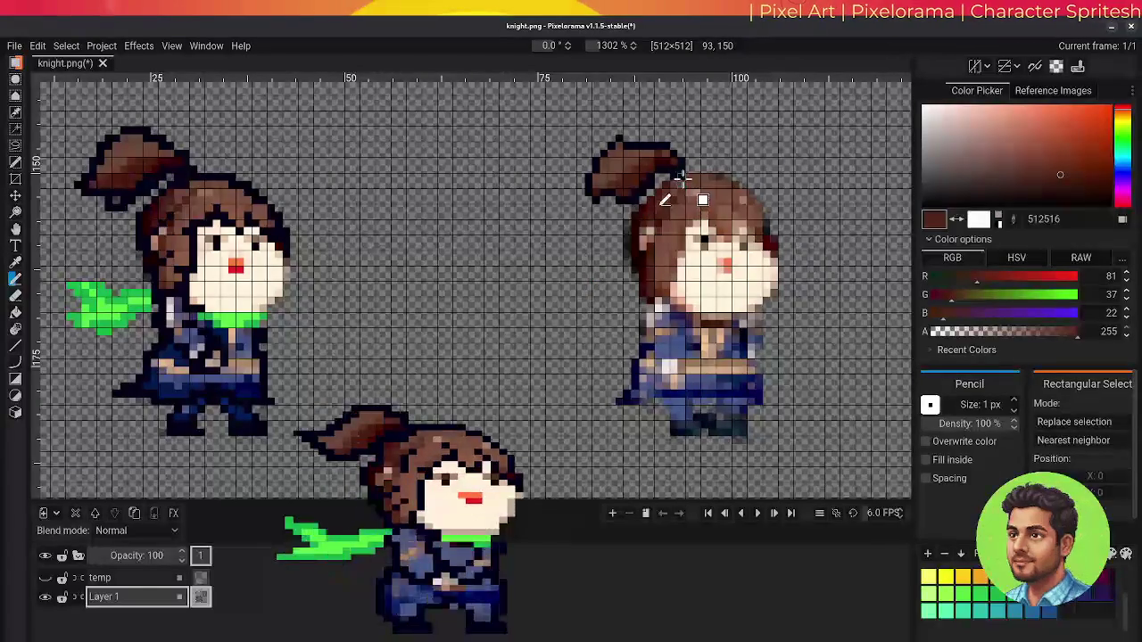
key(o)
click(652, 194)
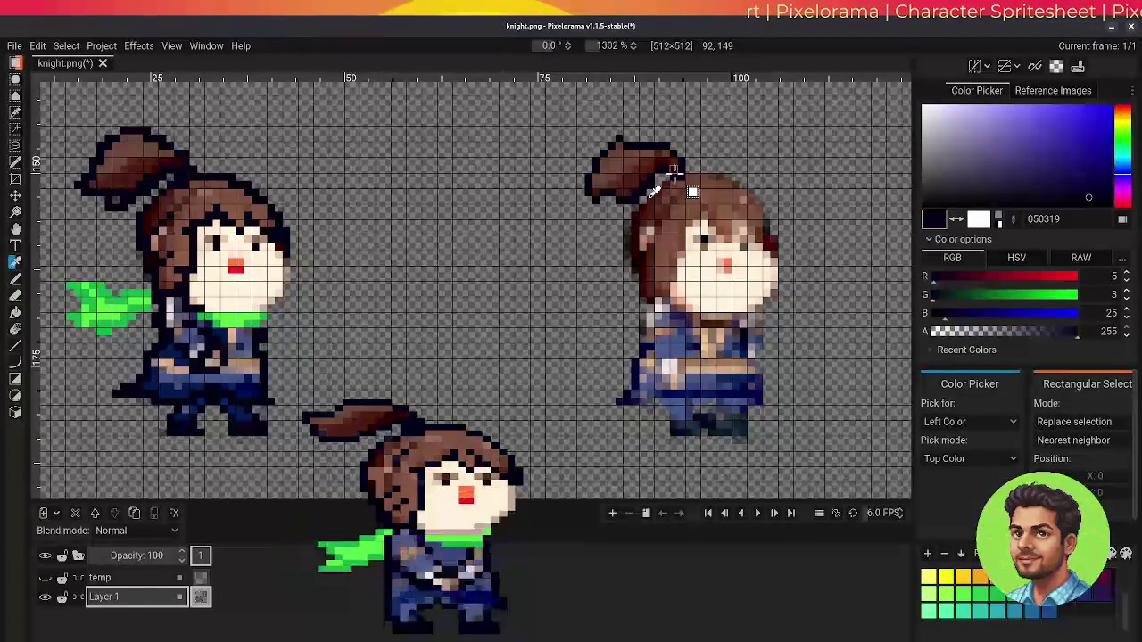
key(p)
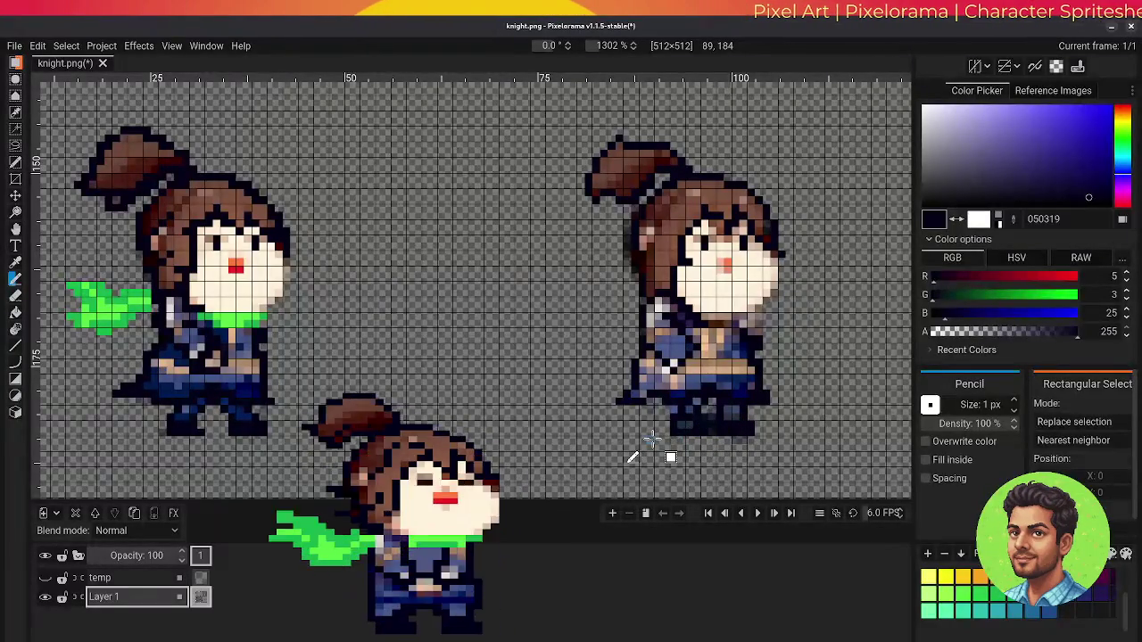
Switch to the Eraser to start removing stray pixels from the knight sprites
key(e)
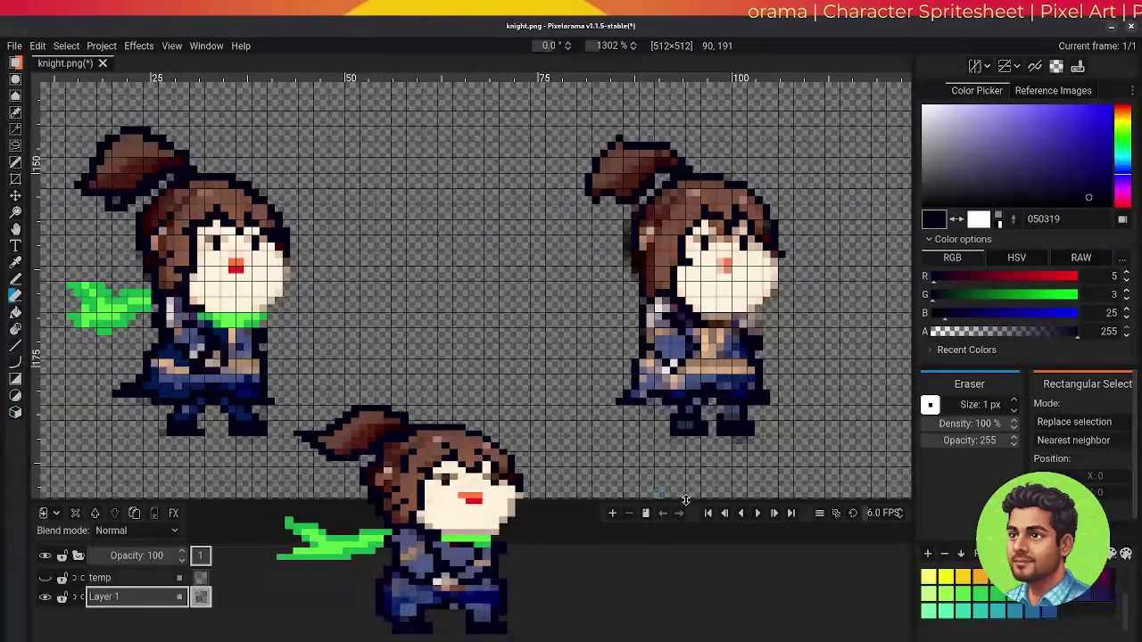
Sample a colour from the sprite with the Color Picker, then return to the Pencil
key(o)
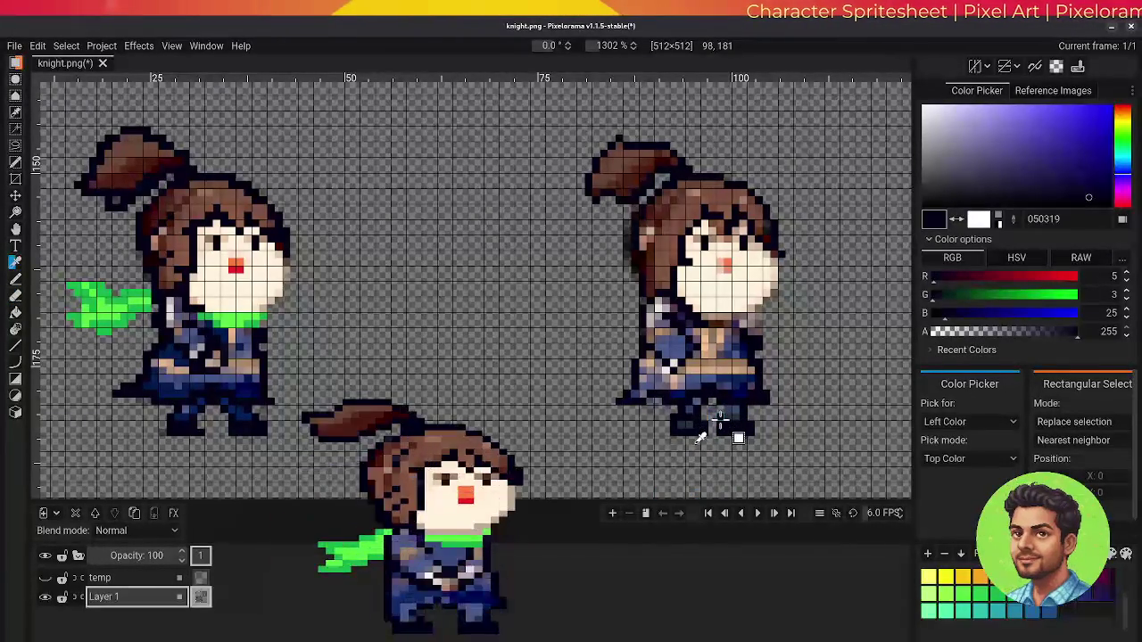
key(b)
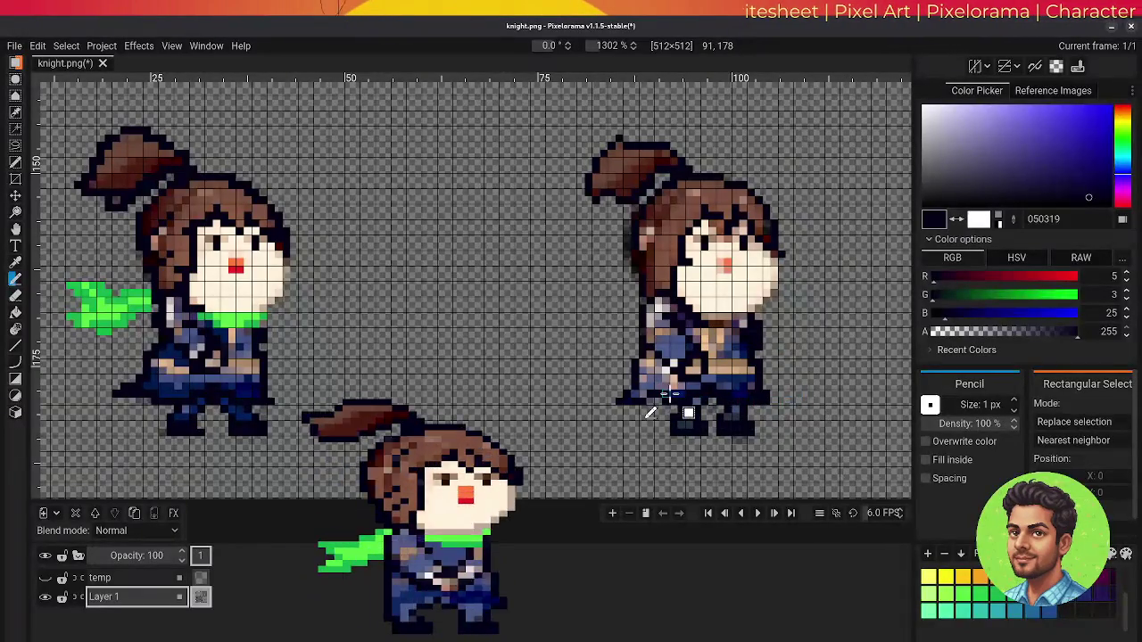
Sample dark blue 011c4f, enable outline filling, then pick blue-grey 455789 for tunic shading
alt+click(170, 393)
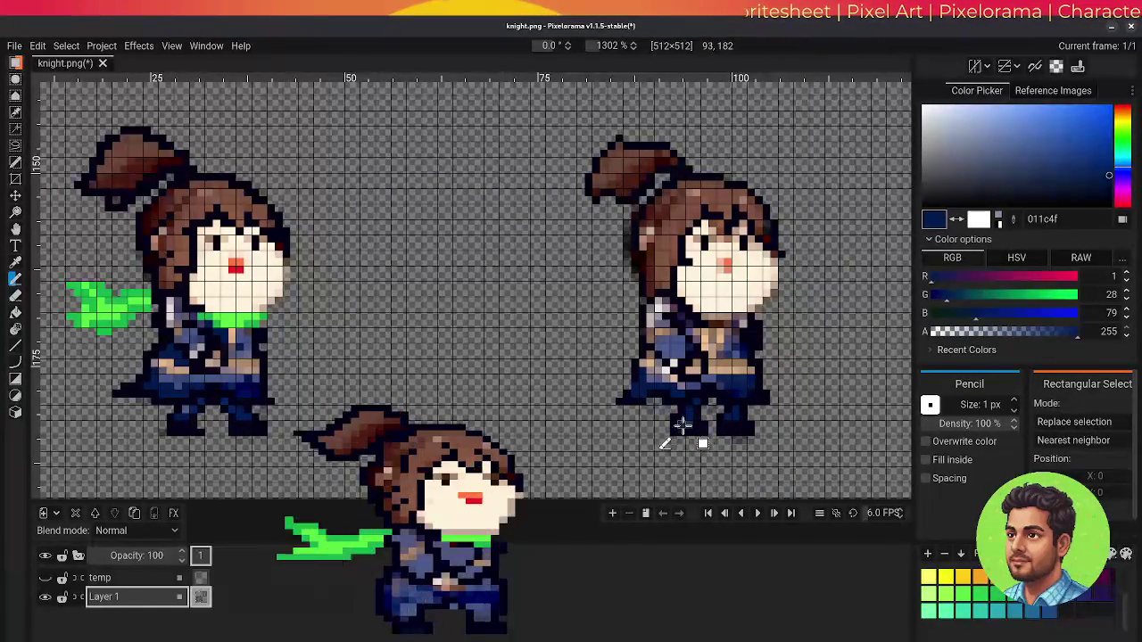
click(924, 461)
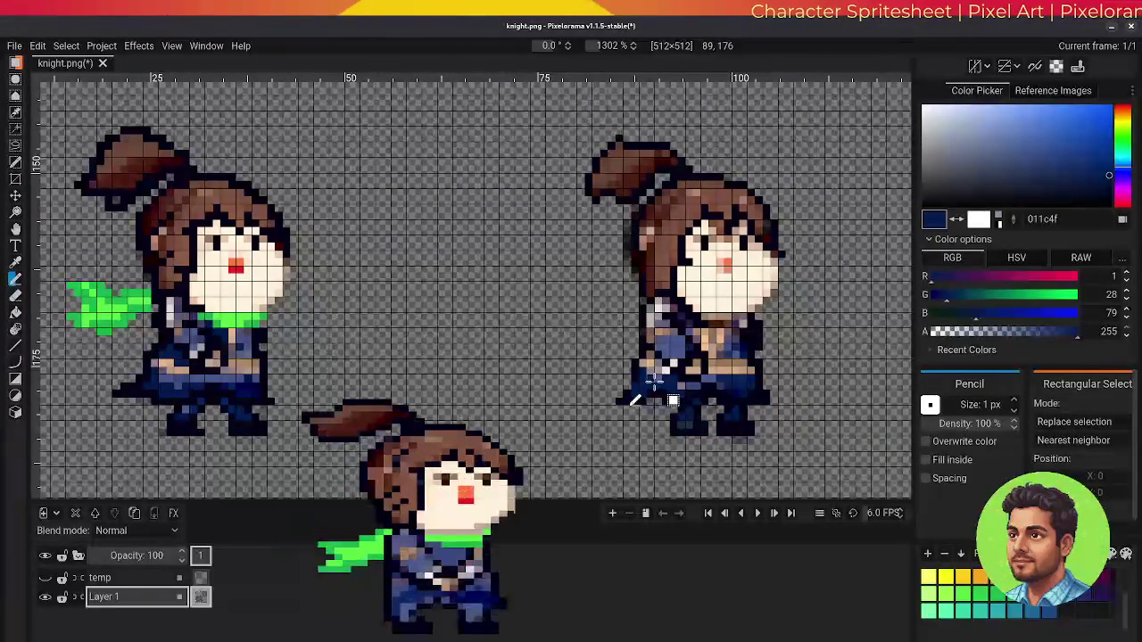
key(o)
click(207, 376)
key(p)
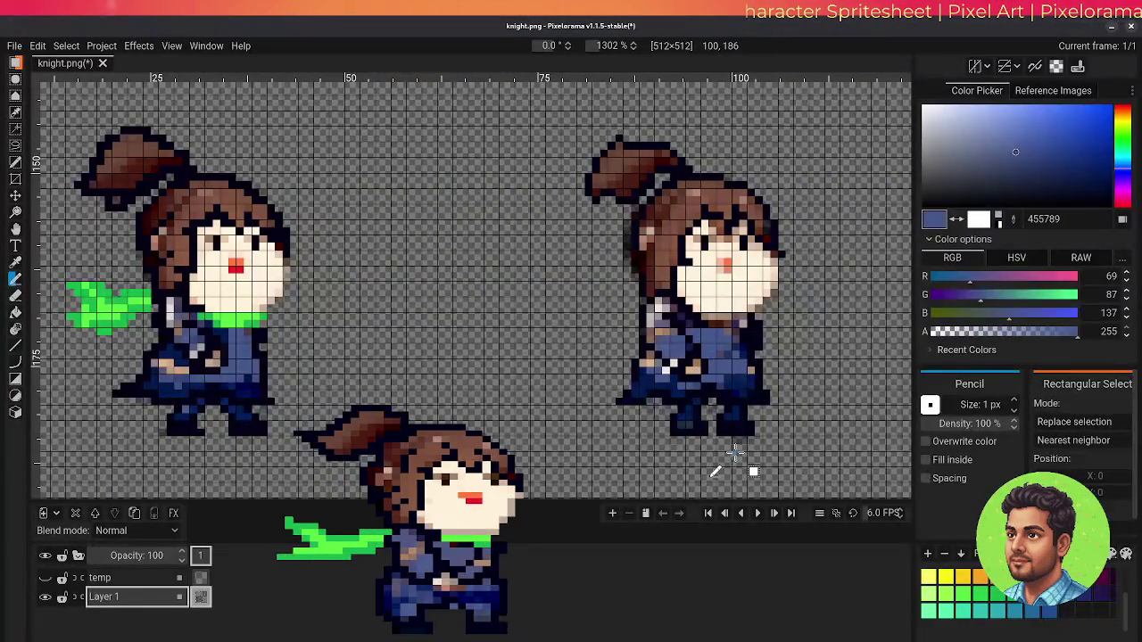
Sample the tan skin tone ddb288 from the right knight for drawing
key(o)
click(631, 375)
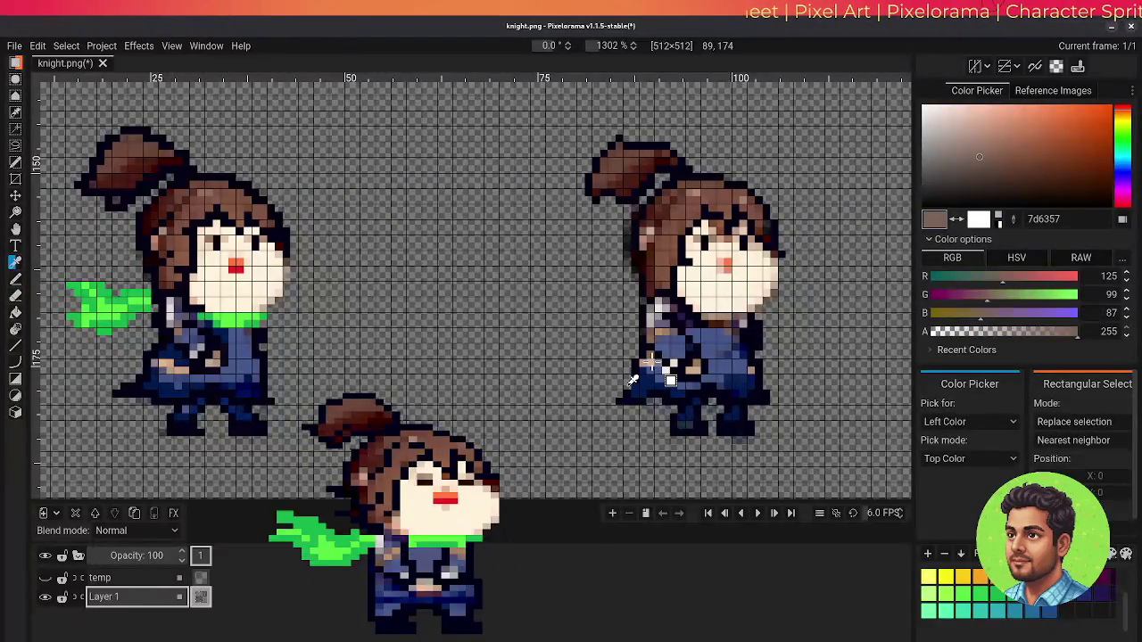
click(632, 379)
key(b)
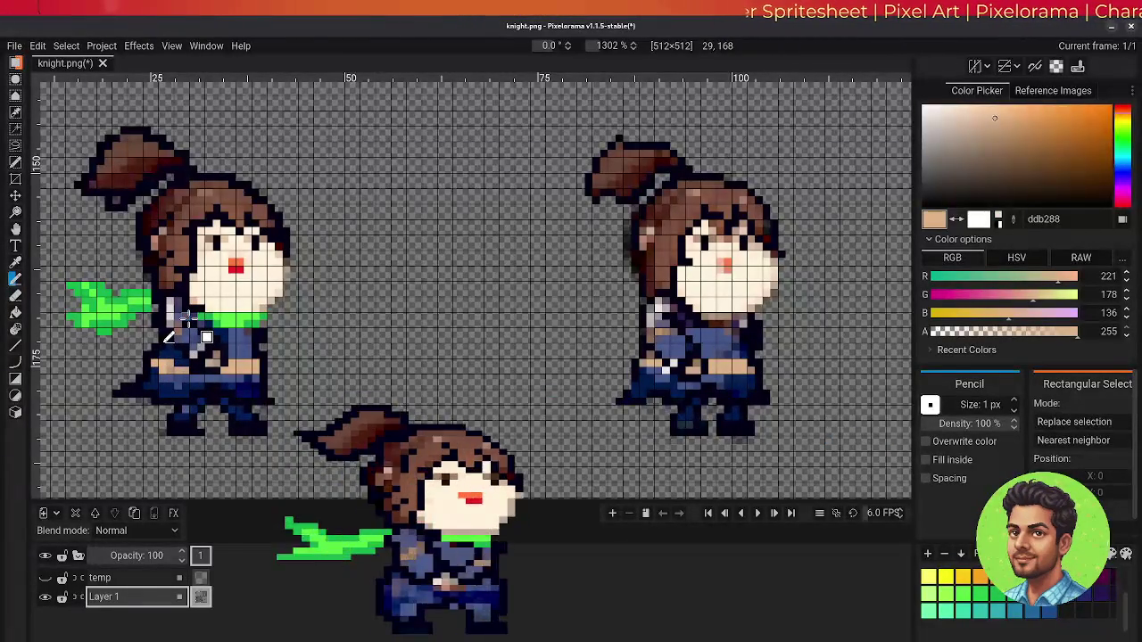
Pick dark 605363 and paint the left knight's neck and both knights' belt details
alt+click(185, 314)
drag(185, 314, 183, 327)
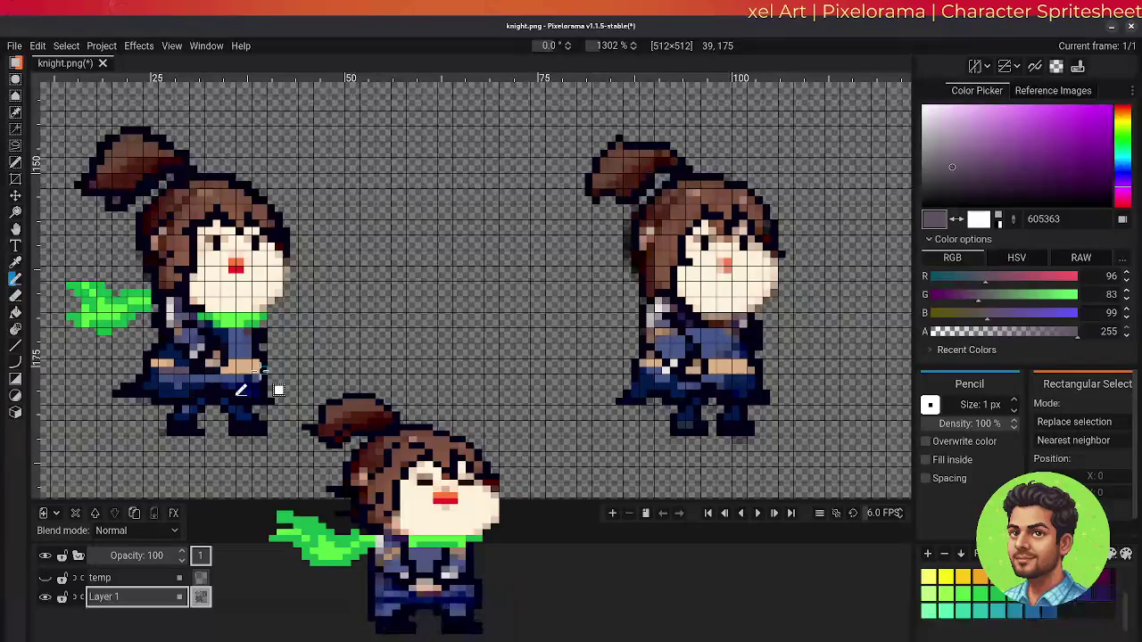
drag(225, 370, 255, 370)
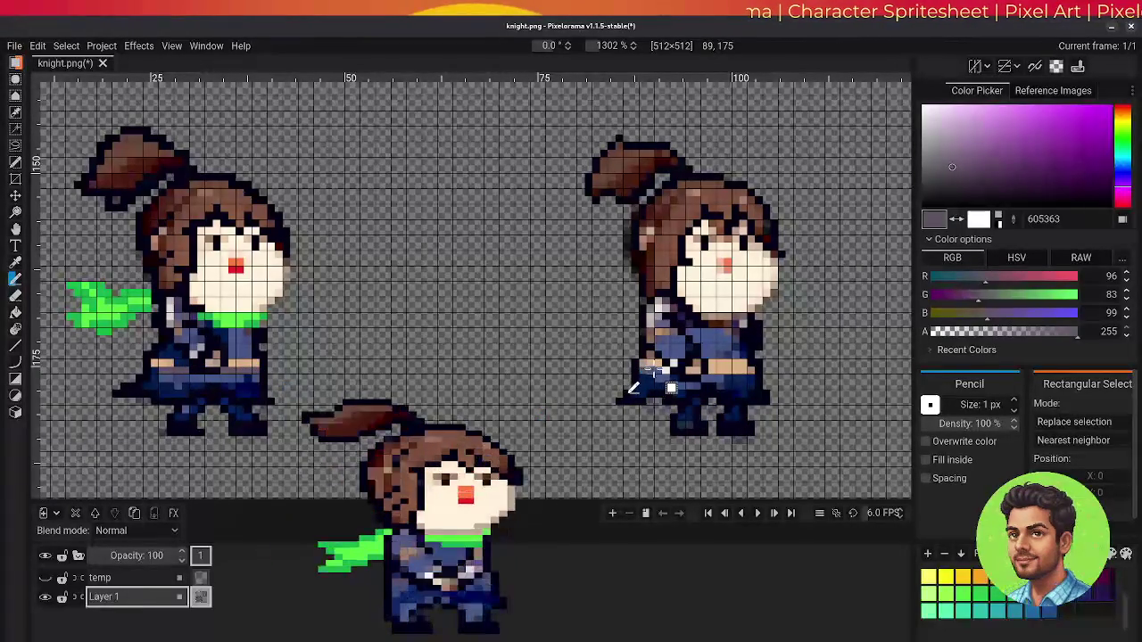
drag(676, 367, 749, 371)
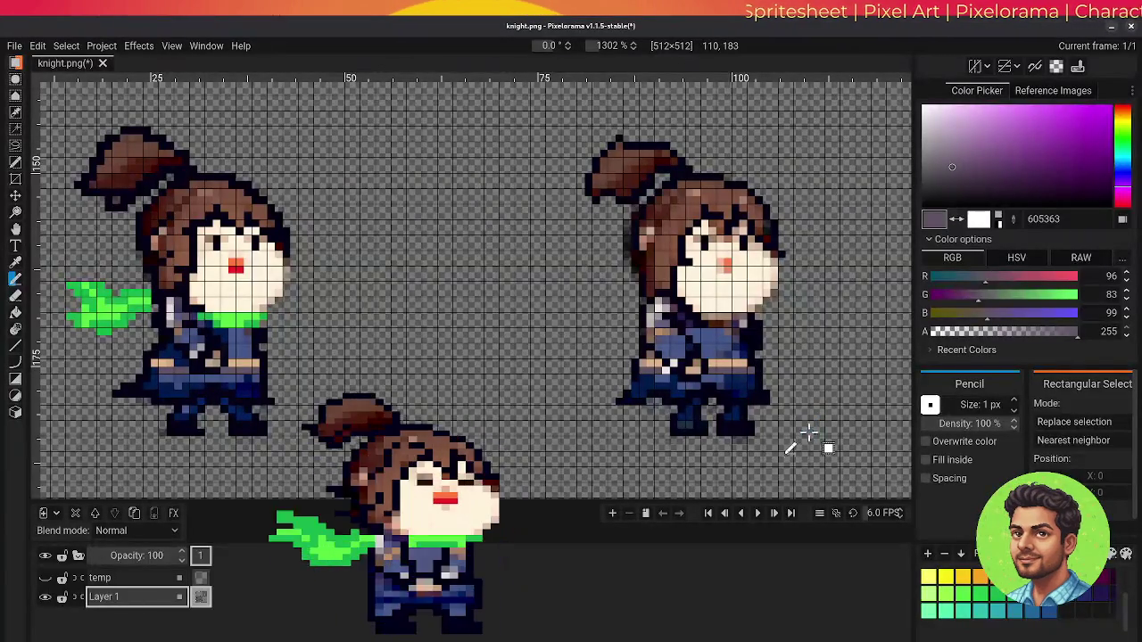
Recolour the right knight's nose solid red ec1f26, matching the left knight's nose
click(15, 261)
click(237, 267)
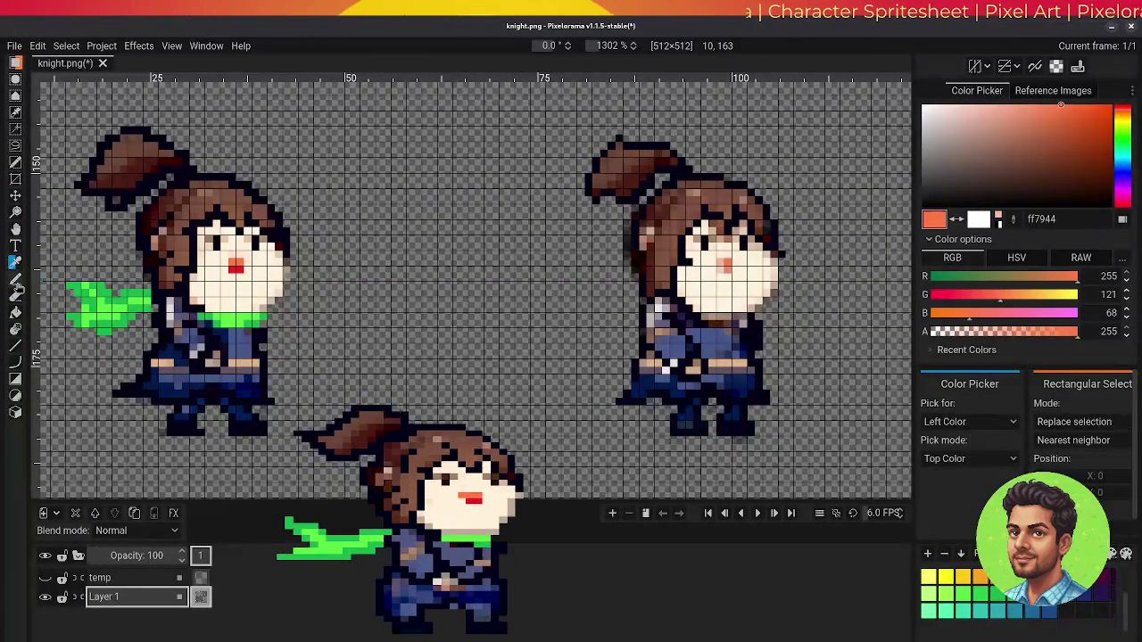
key(b)
click(724, 264)
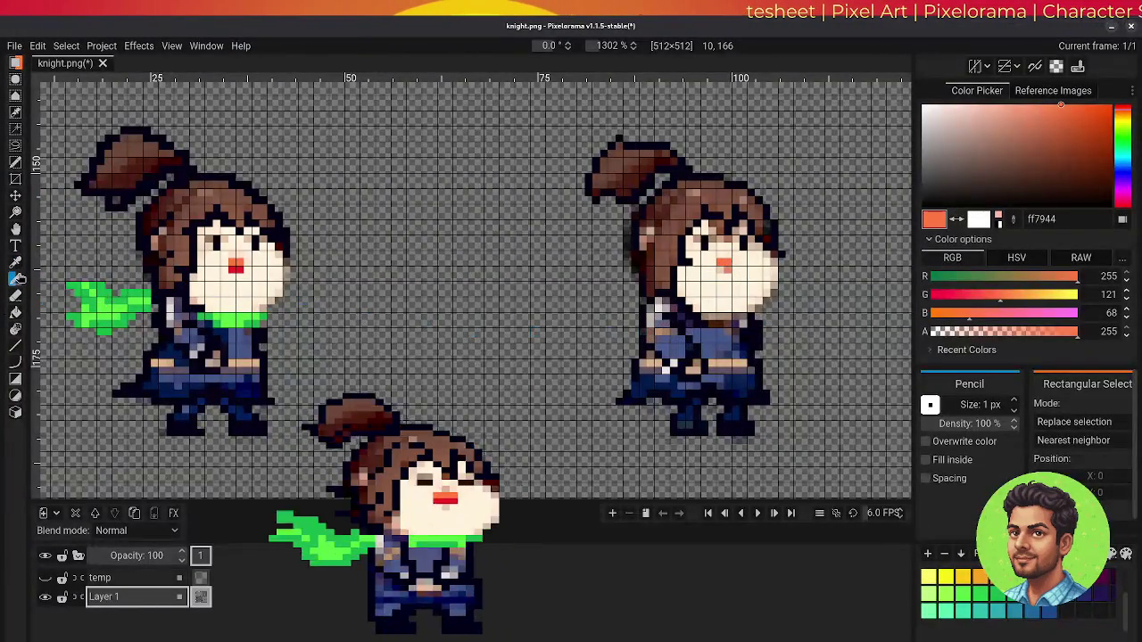
click(15, 262)
click(235, 267)
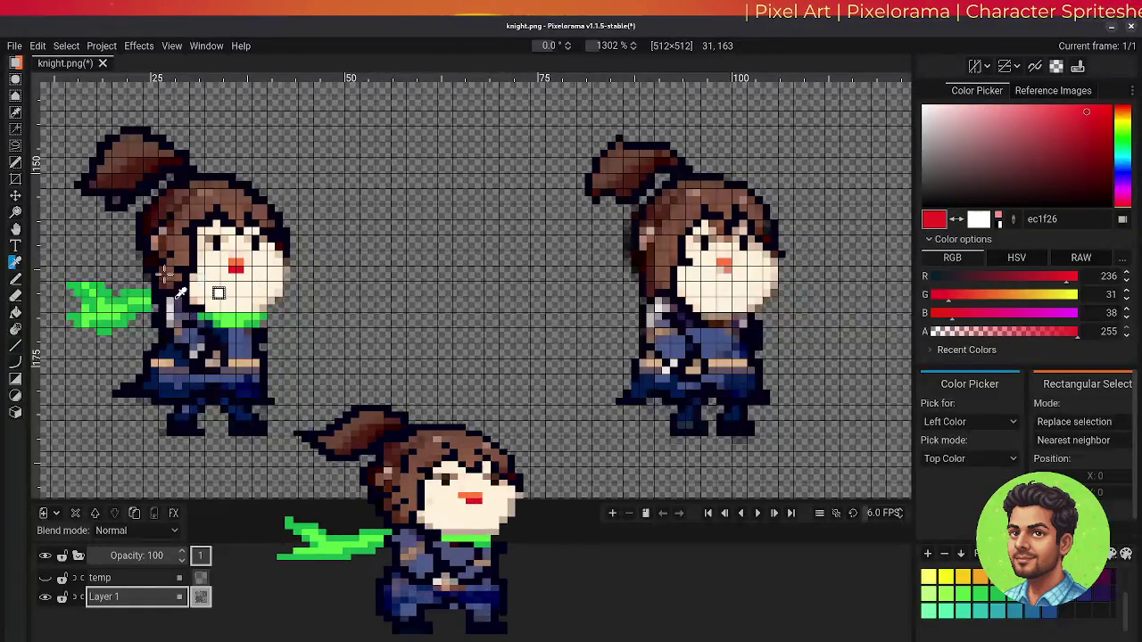
click(15, 278)
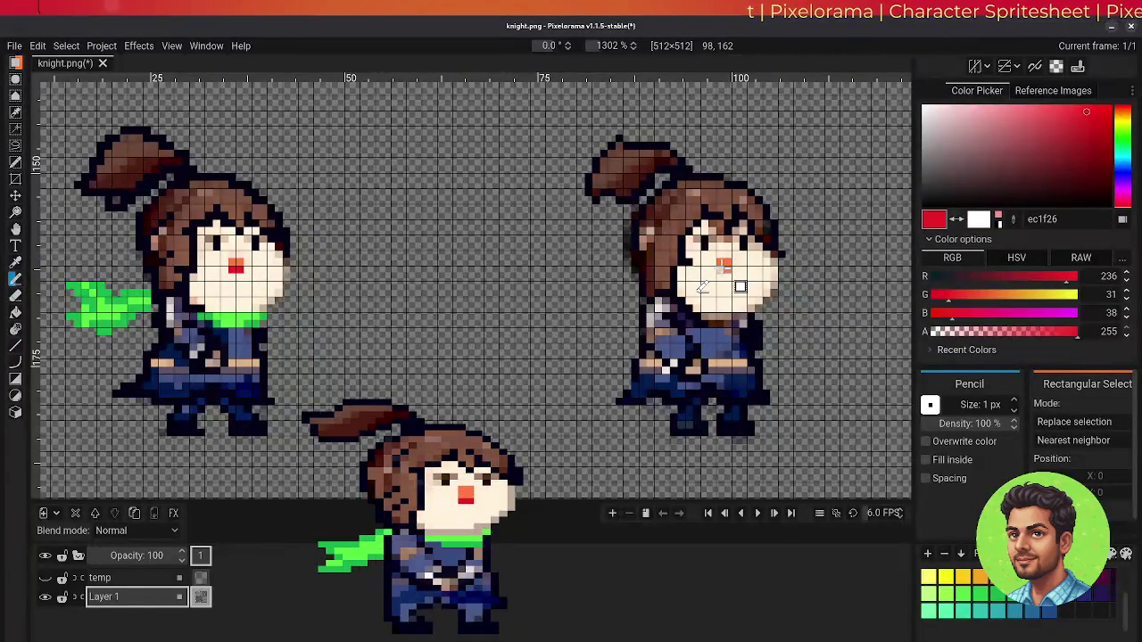
click(719, 265)
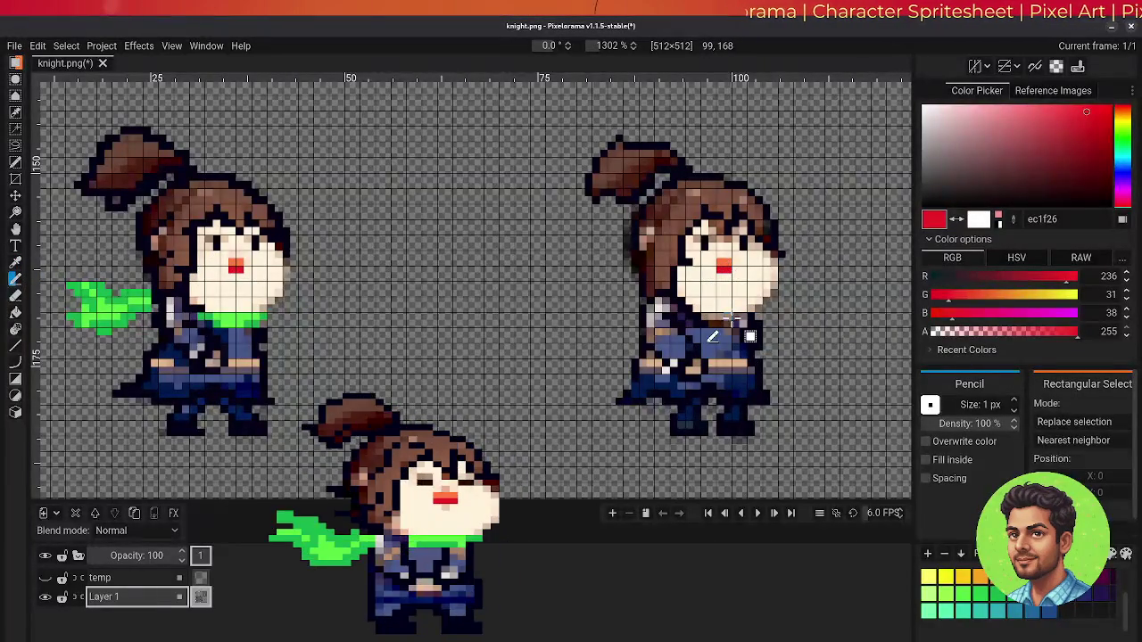
Pick the pale cream fff3dd from the face for touch-ups
click(15, 261)
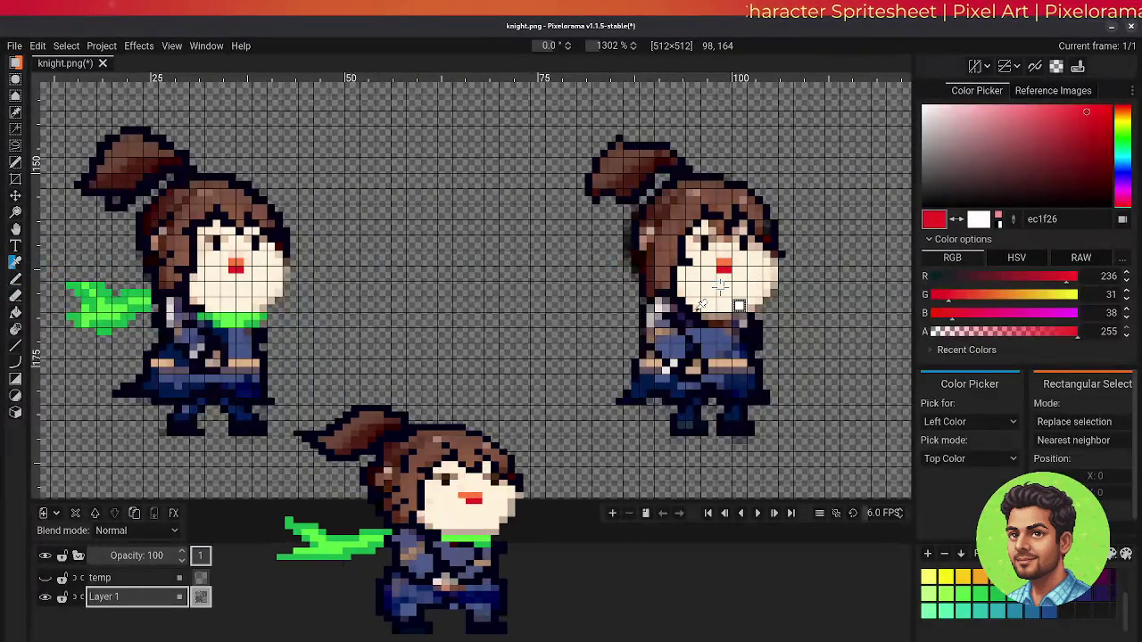
click(737, 302)
click(15, 279)
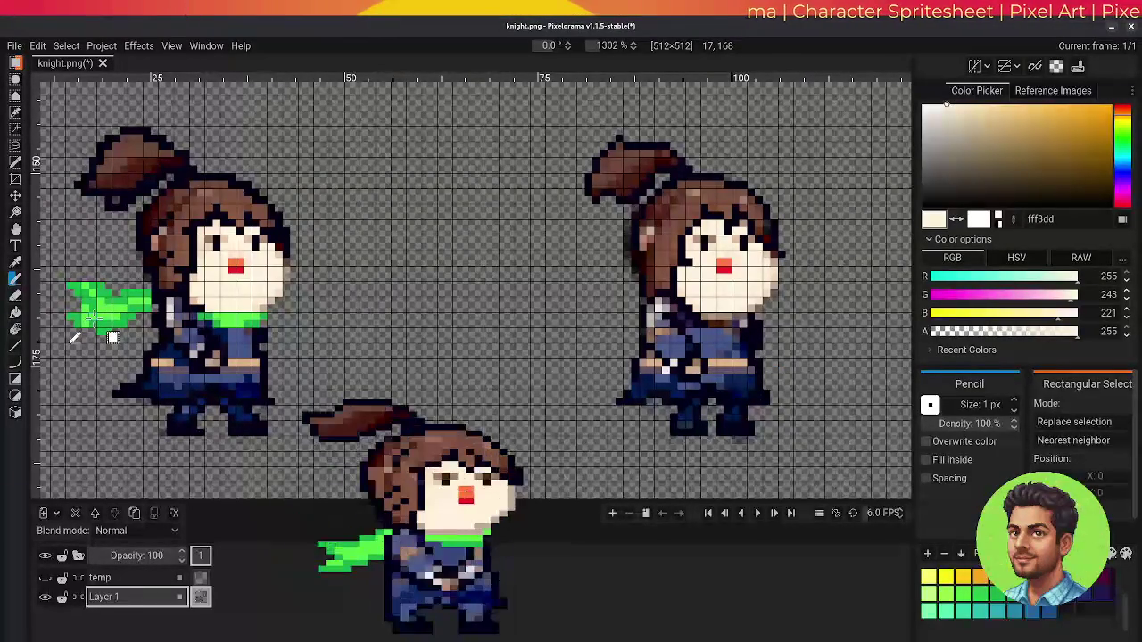
Sample scarf green 5ae645 and draw it from the right knight's neck trailing down-left
key(o)
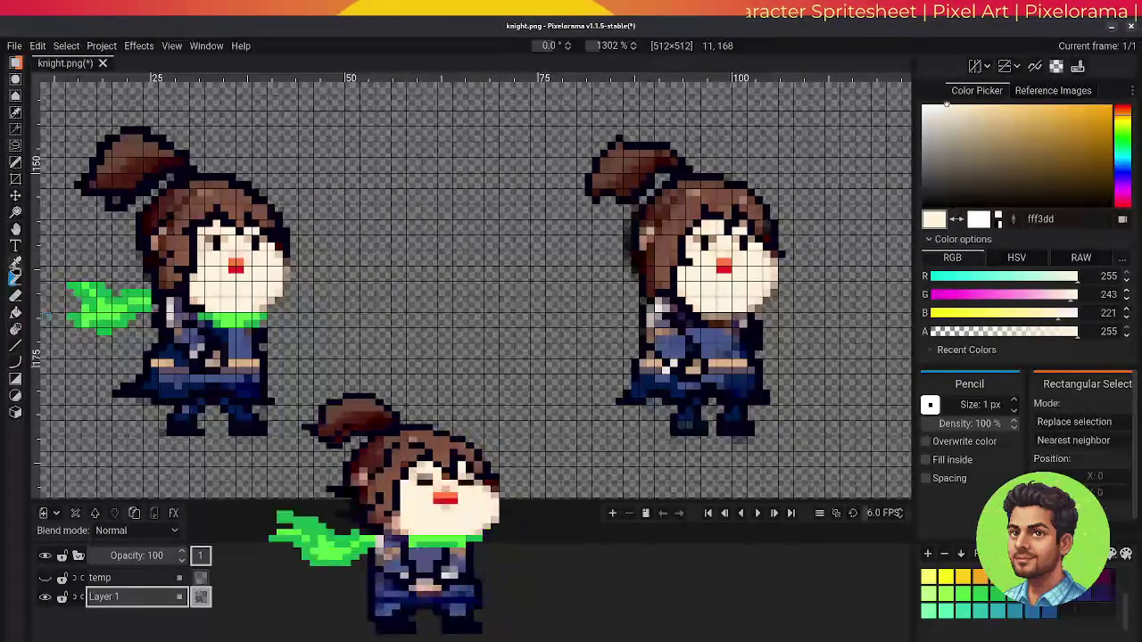
click(101, 308)
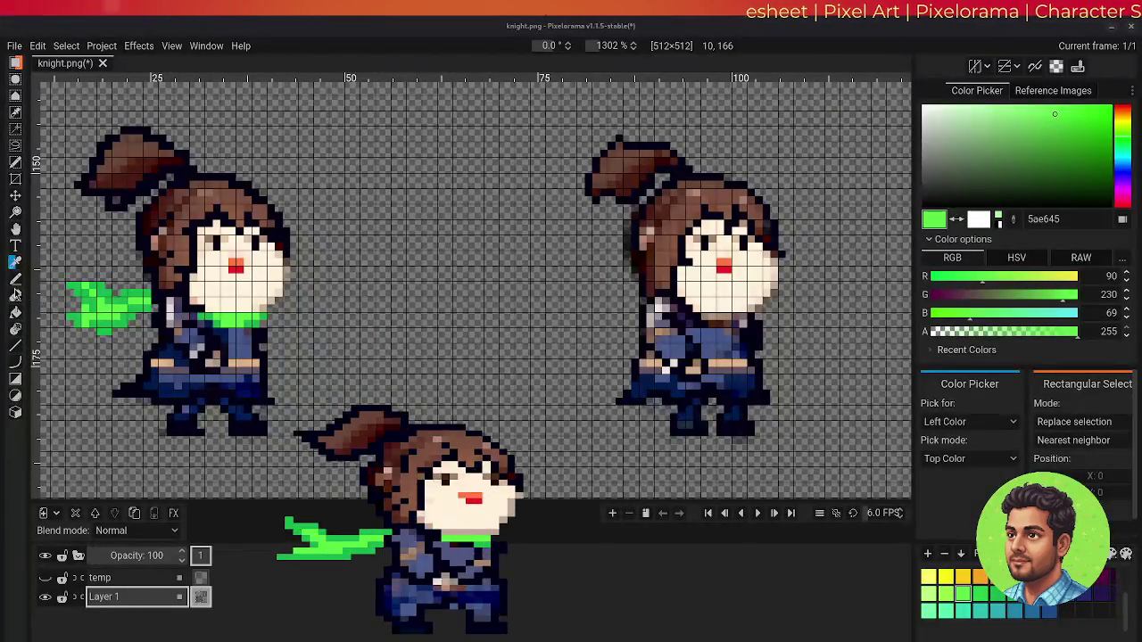
click(15, 278)
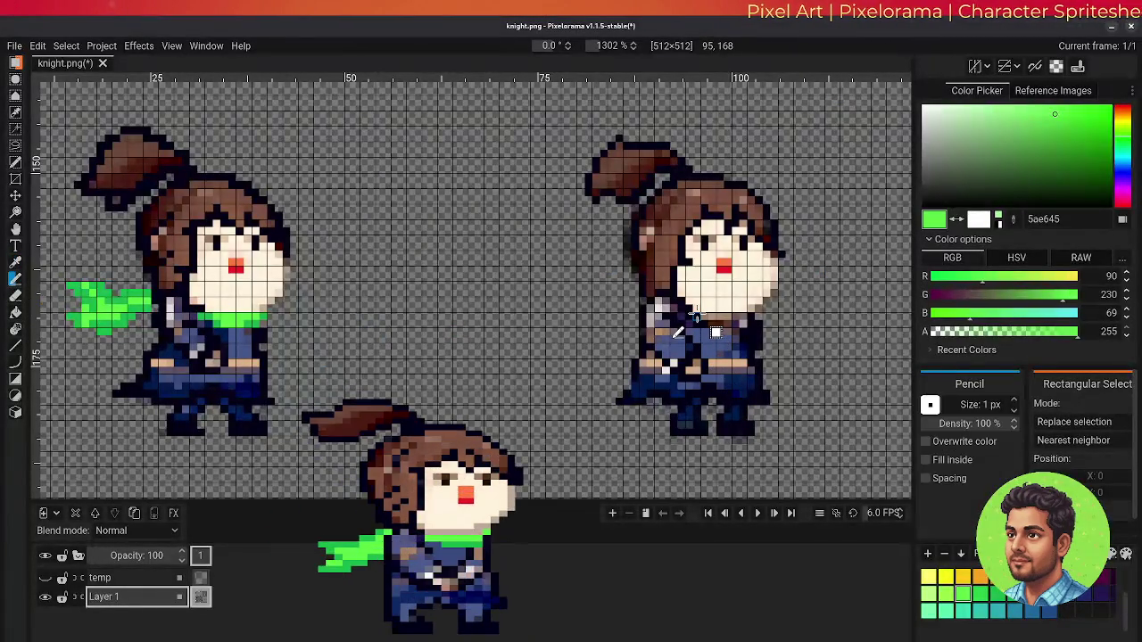
mouse_move(701, 316)
mouse_down()
mouse_move(731, 316)
mouse_move(730, 332)
mouse_up()
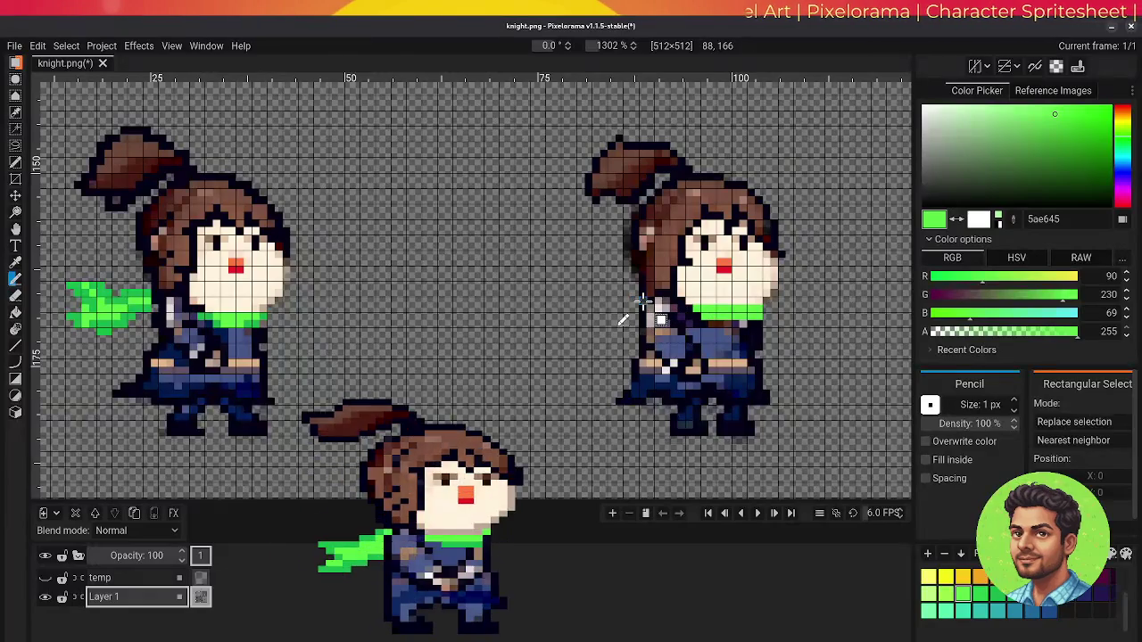
mouse_move(633, 303)
mouse_down()
mouse_move(611, 307)
mouse_move(582, 360)
mouse_move(603, 352)
mouse_move(608, 369)
mouse_move(589, 339)
mouse_move(615, 332)
mouse_move(604, 347)
mouse_move(626, 323)
mouse_up()
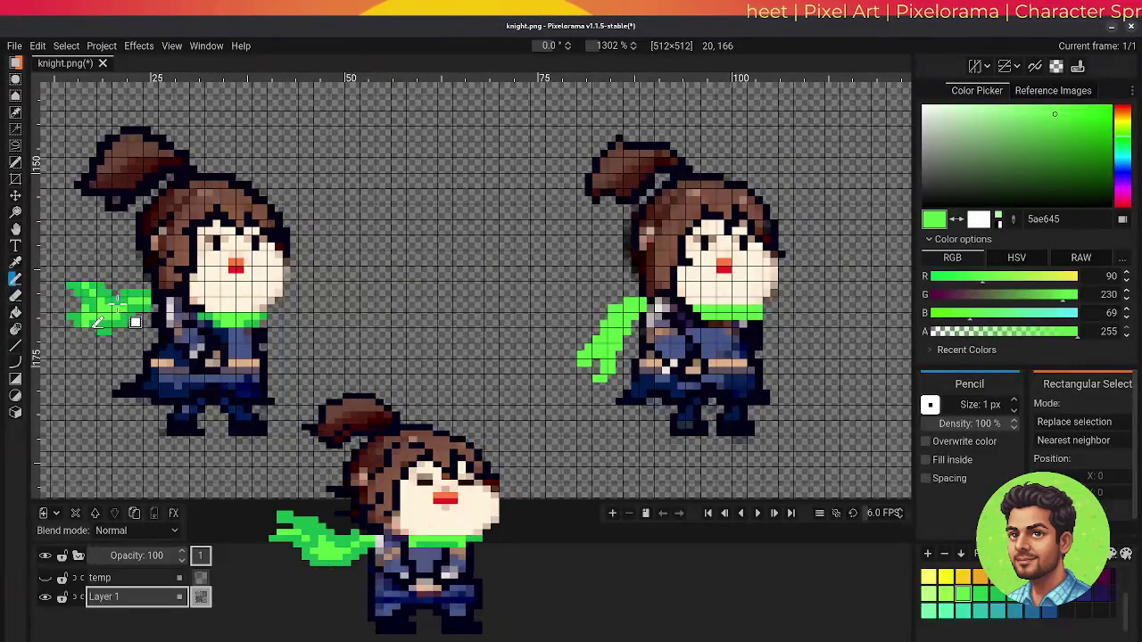
Shade the right scarf with darker green 17b34b, erase stray pixels, and pan the view right
key(o)
click(98, 323)
key(p)
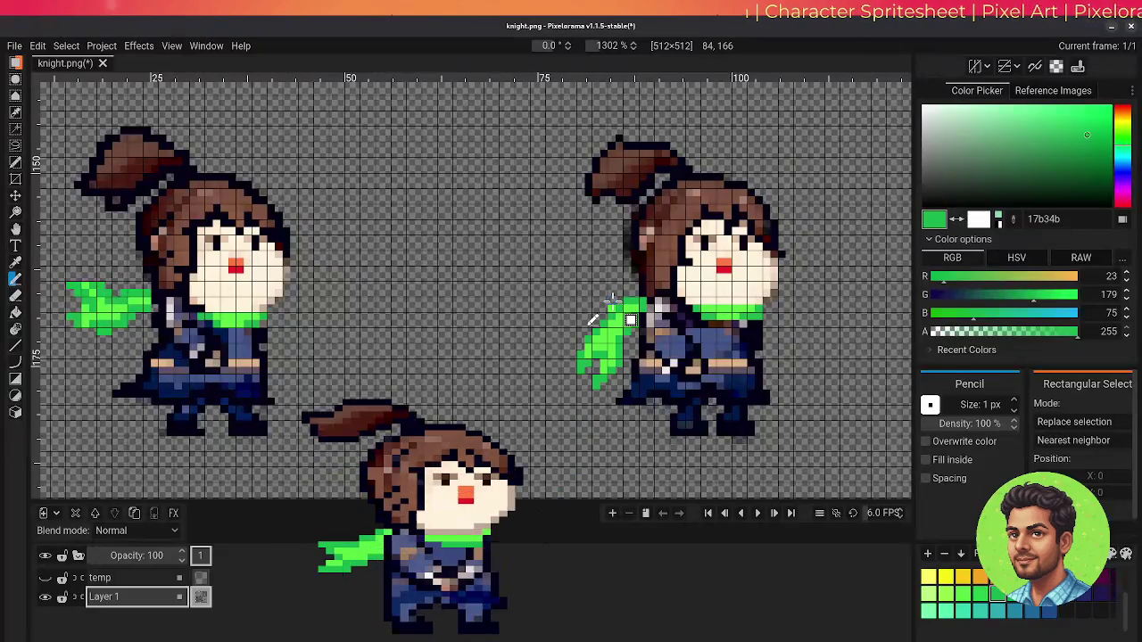
key(e)
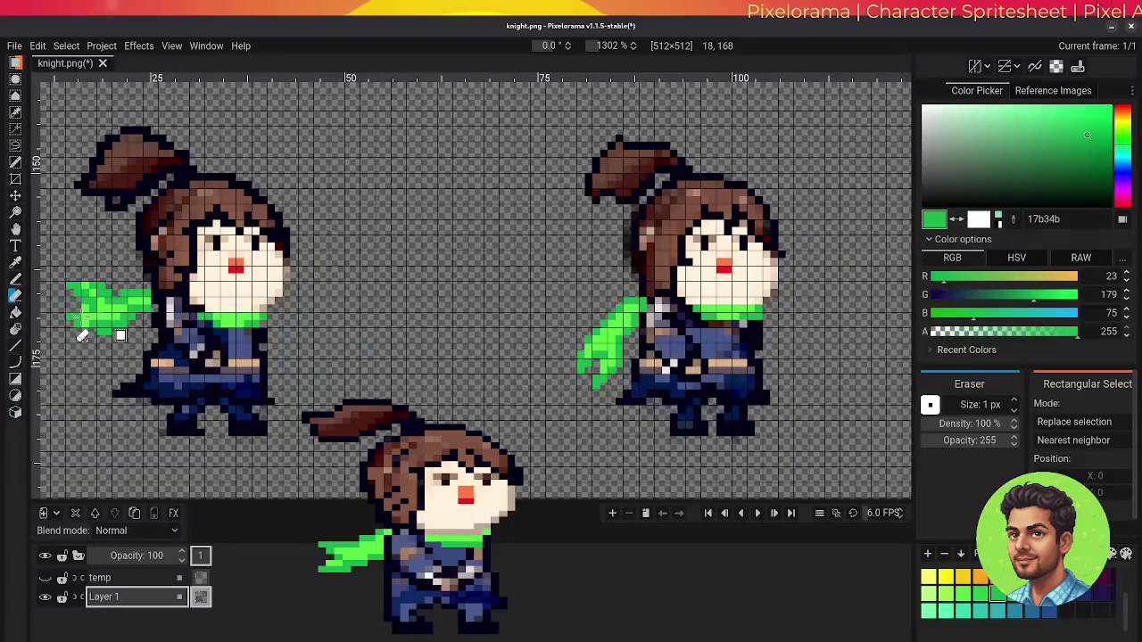
click(15, 229)
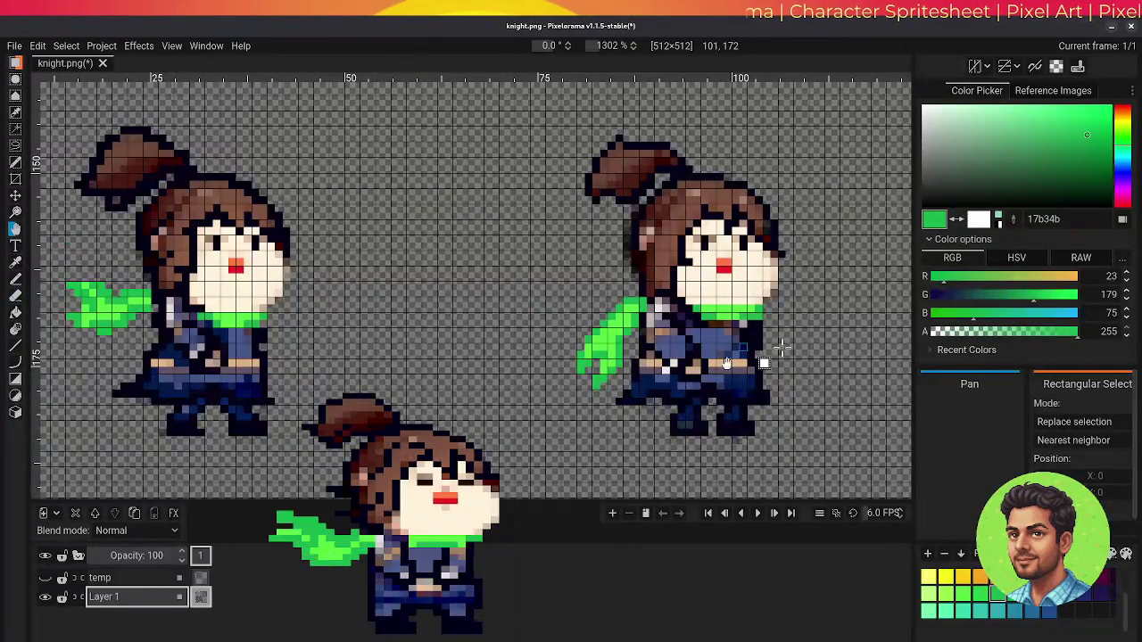
drag(851, 348, 378, 359)
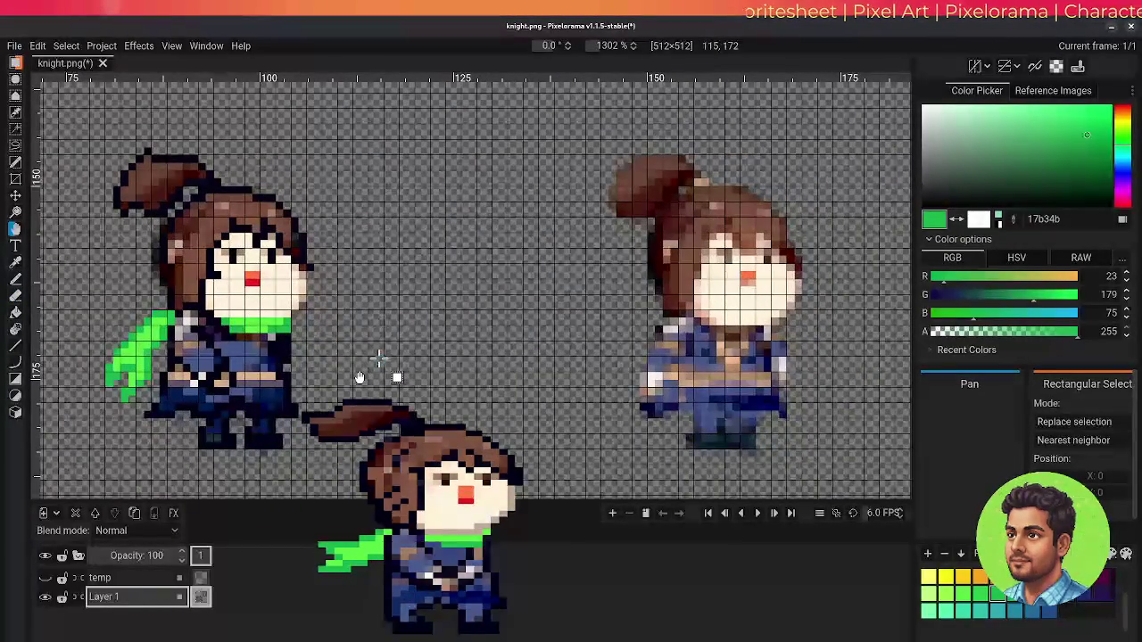
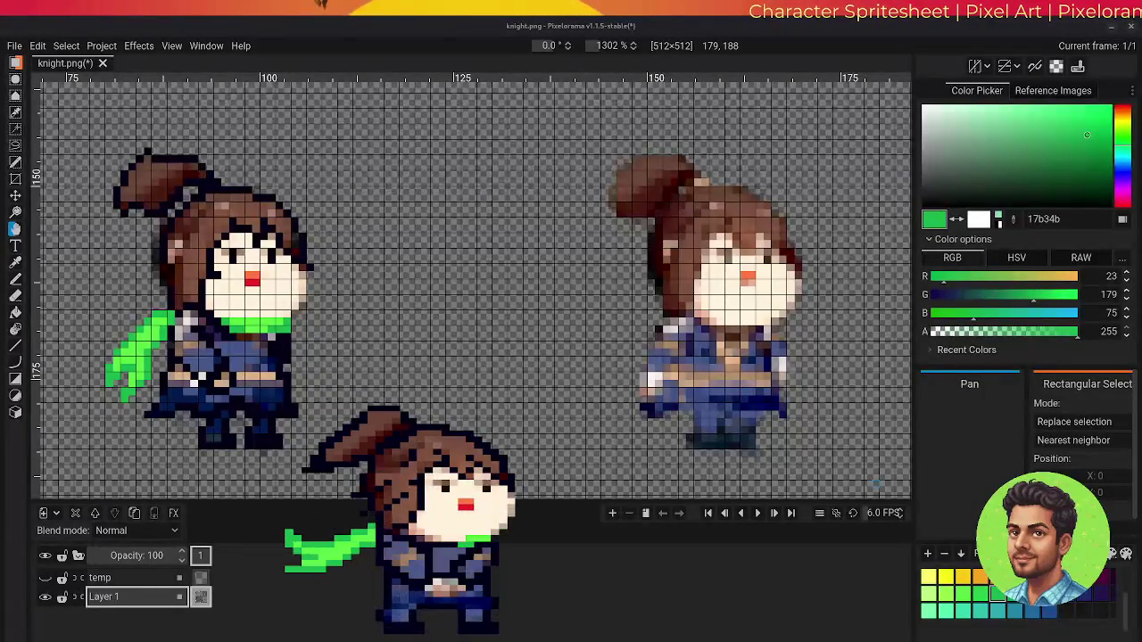
Sample the knight's dark navy outline colour 050319 as the drawing colour
click(15, 295)
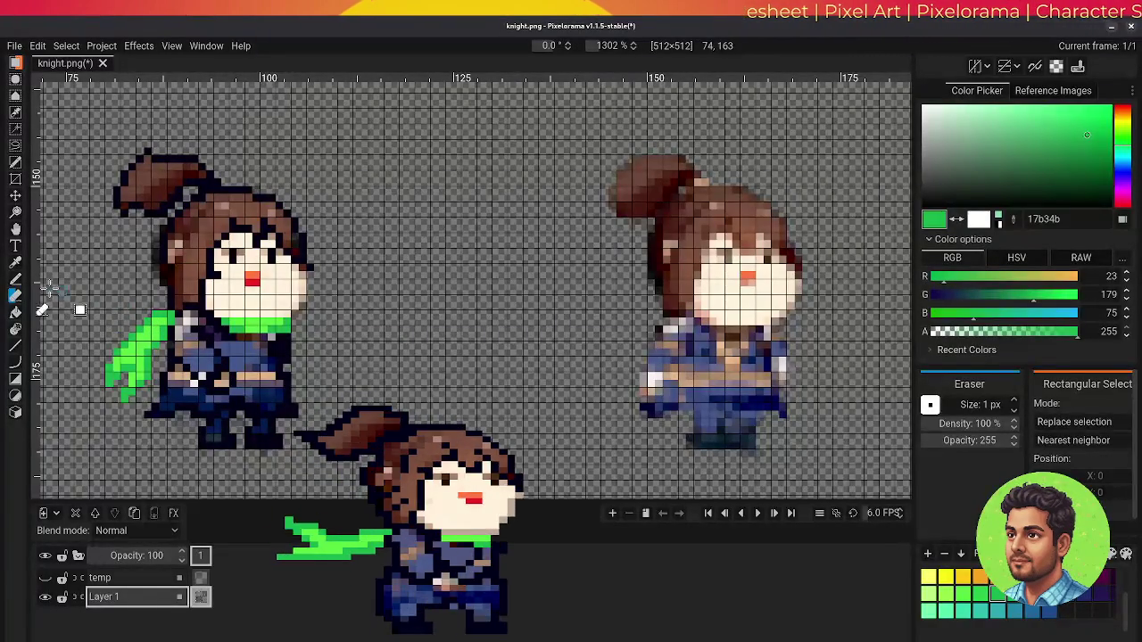
click(15, 261)
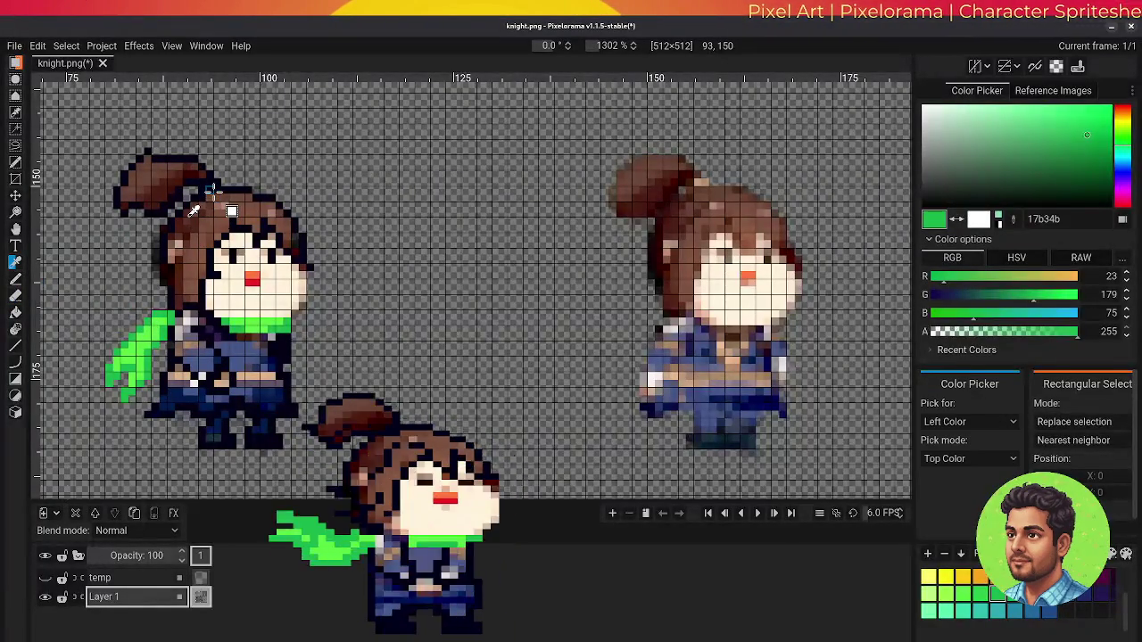
click(179, 213)
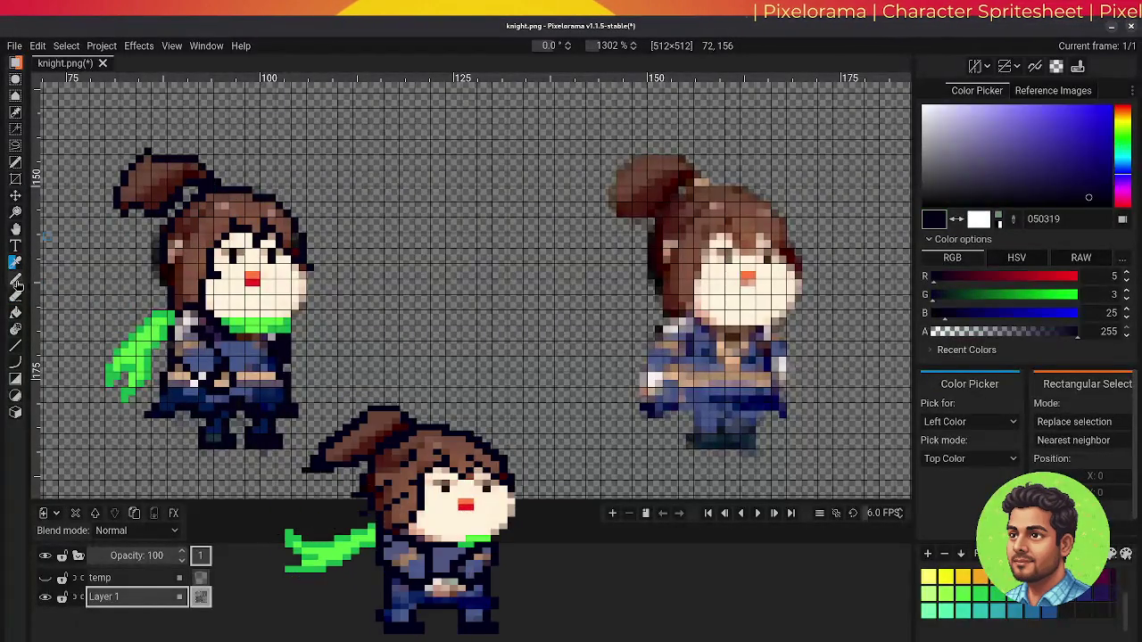
Outline the right knight's hair and head with the 1 px Pencil, then sample cream skin fff2df
click(16, 278)
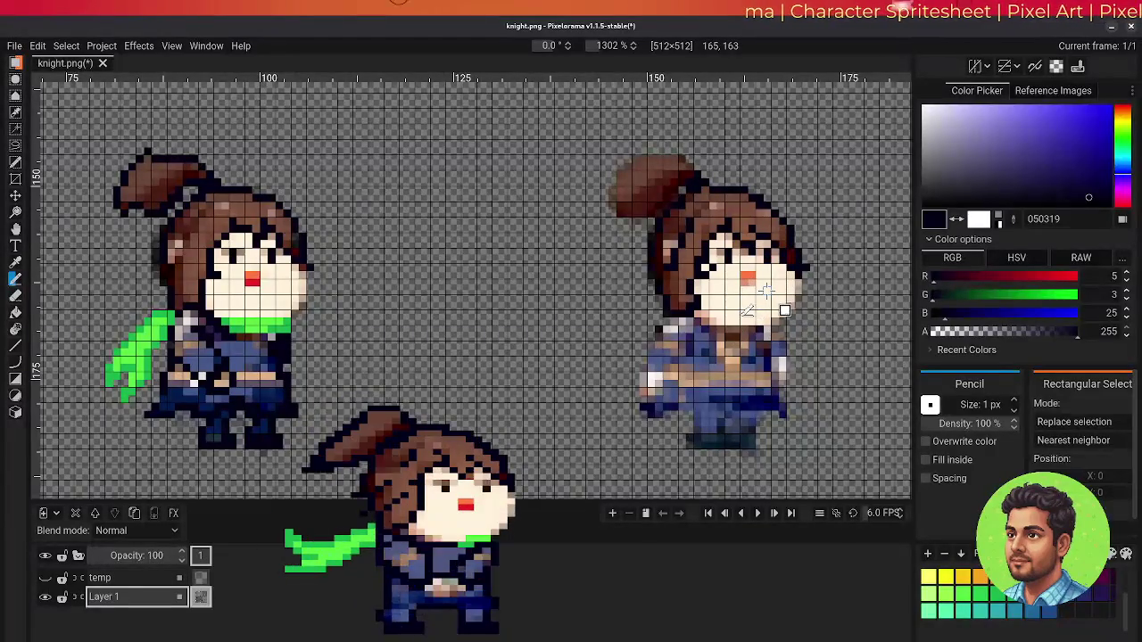
alt+click(765, 289)
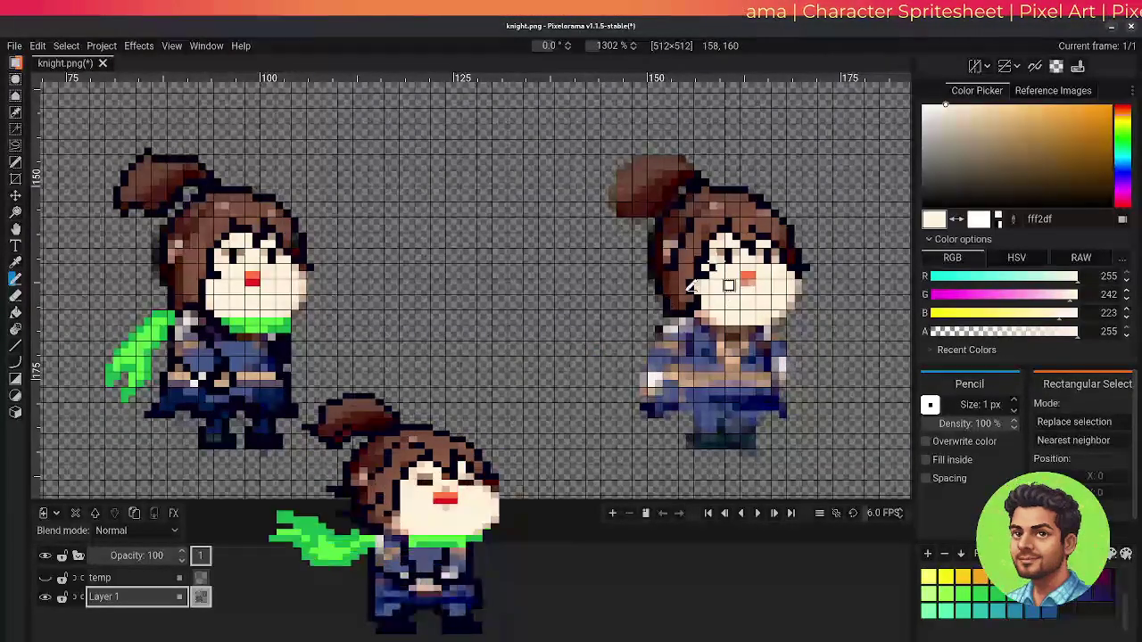
Re-sample the dark navy outline colour 050319 from the right-hand knight
key(o)
click(728, 190)
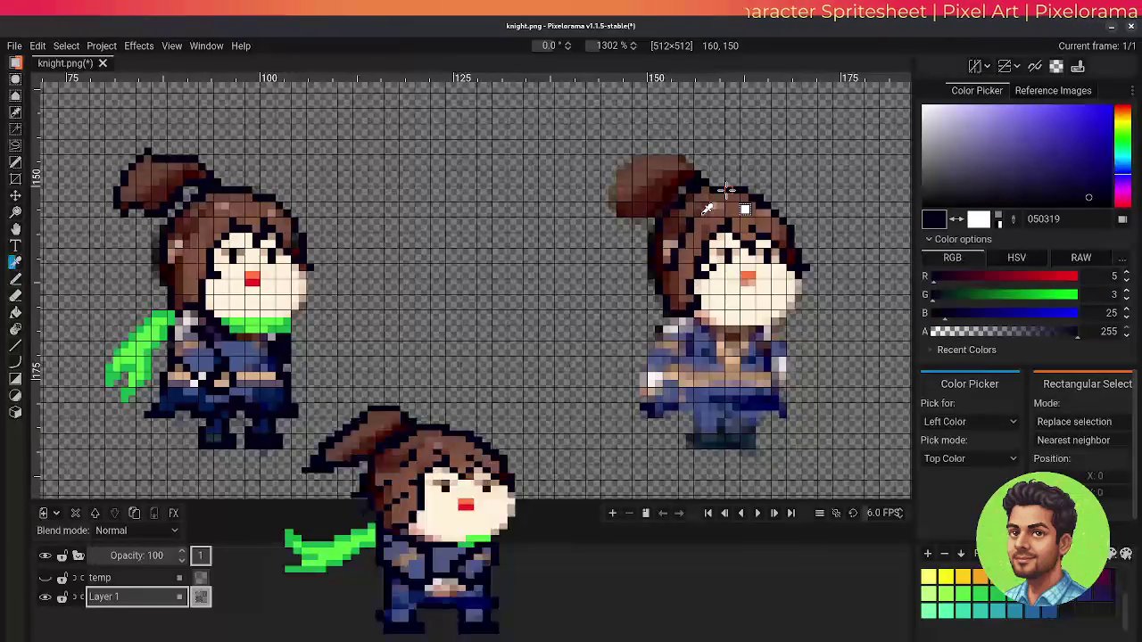
Trace the right knight's body and legs outline with the Pencil, then save the sprite
key(b)
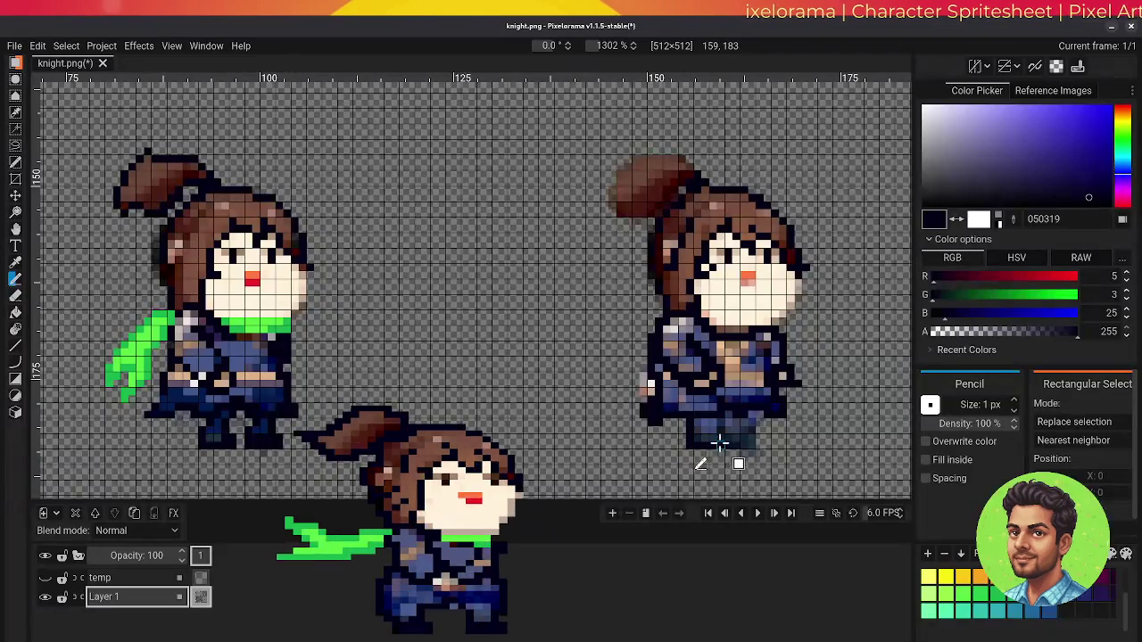
key(ctrl+s)
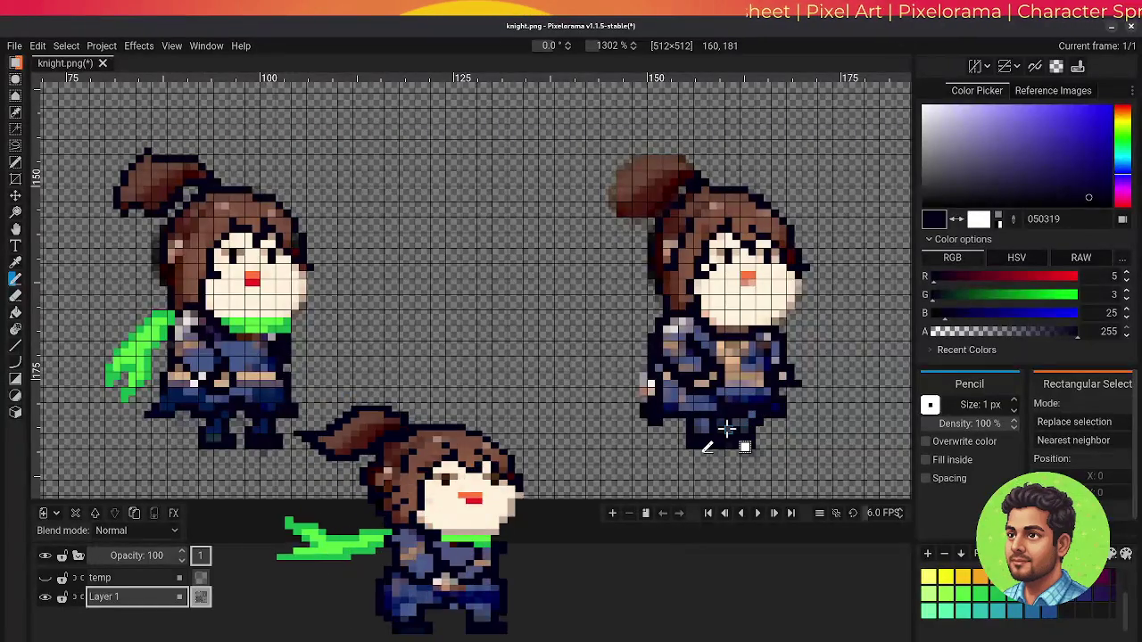
Erase stray pixels below the right-hand knight's feet with the 1 px Eraser
key(e)
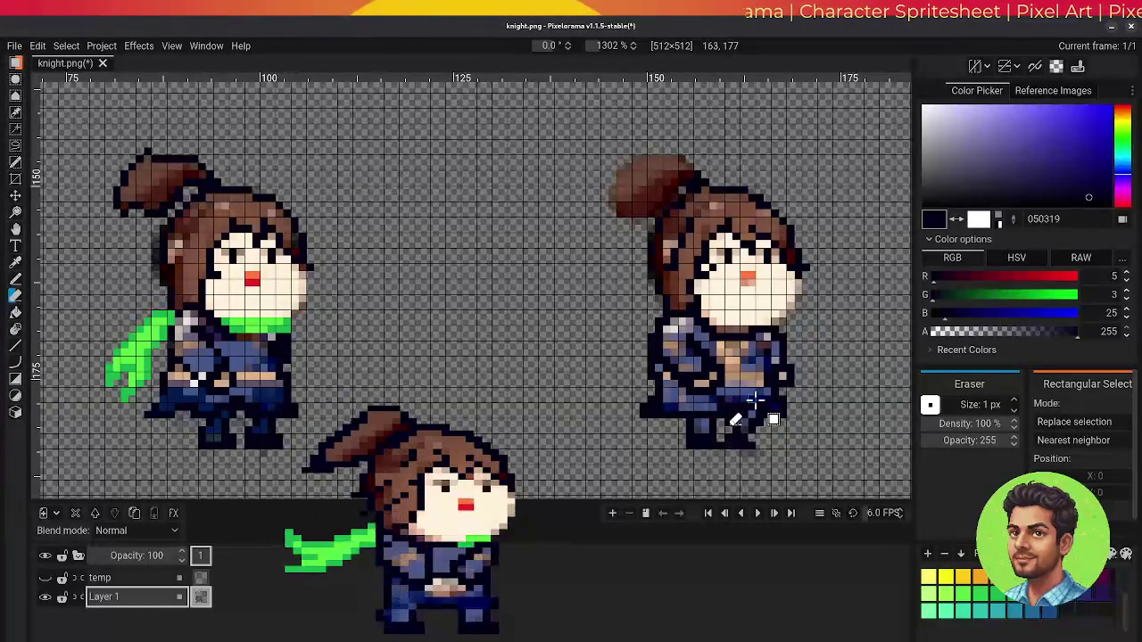
Sample armour blues 011c4f and 455789 from the left knight and repaint the right knight's torso
key(o)
click(272, 399)
key(b)
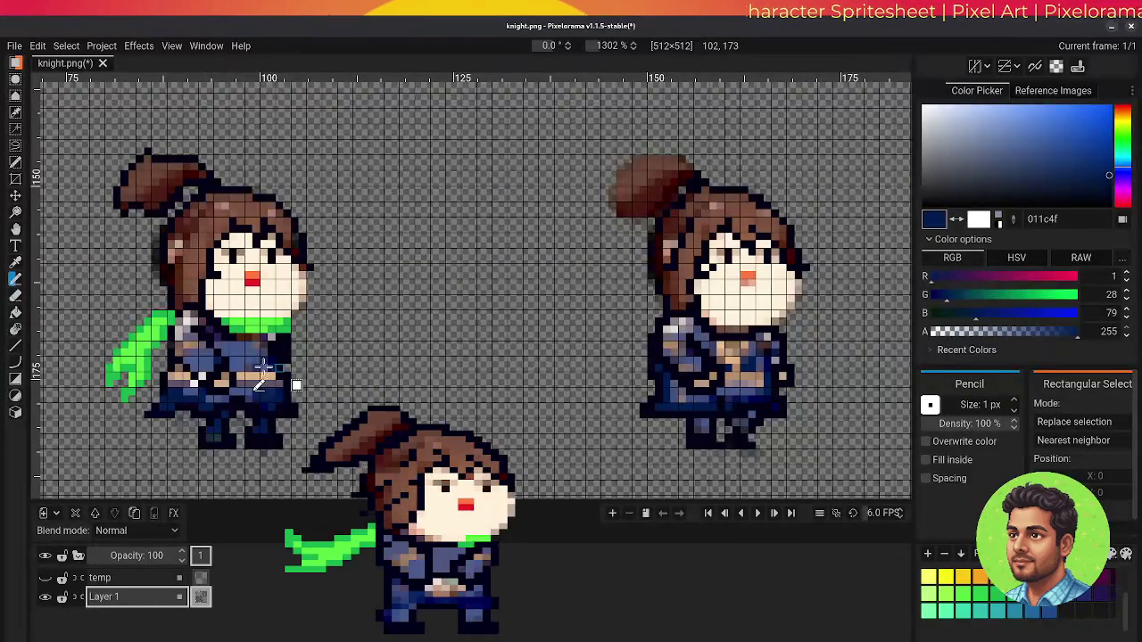
alt+click(236, 348)
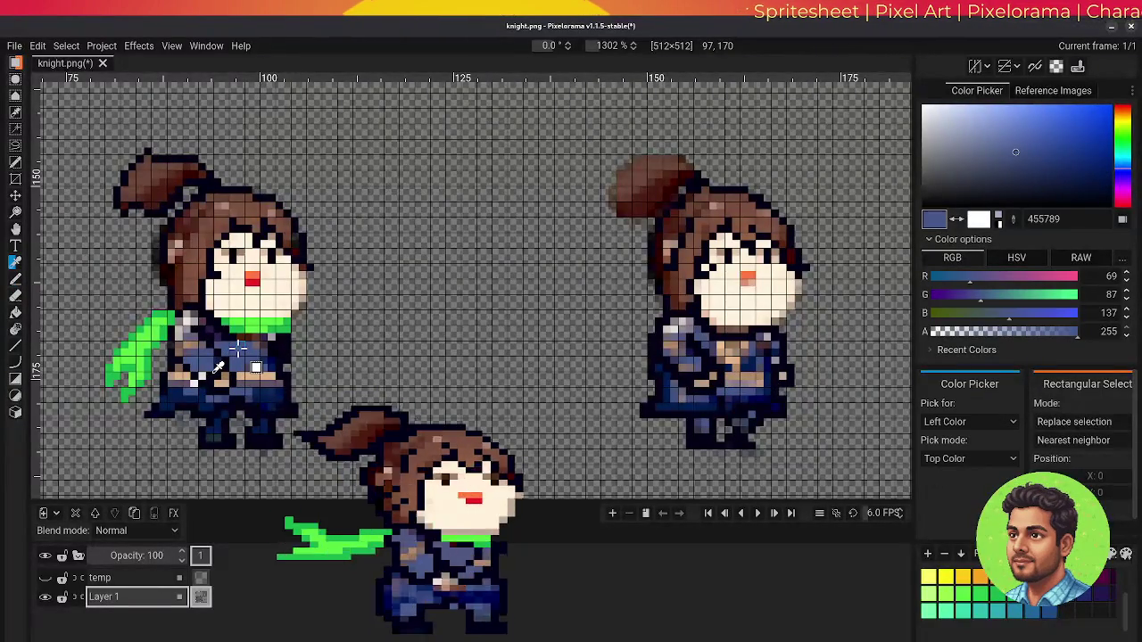
drag(713, 357, 721, 352)
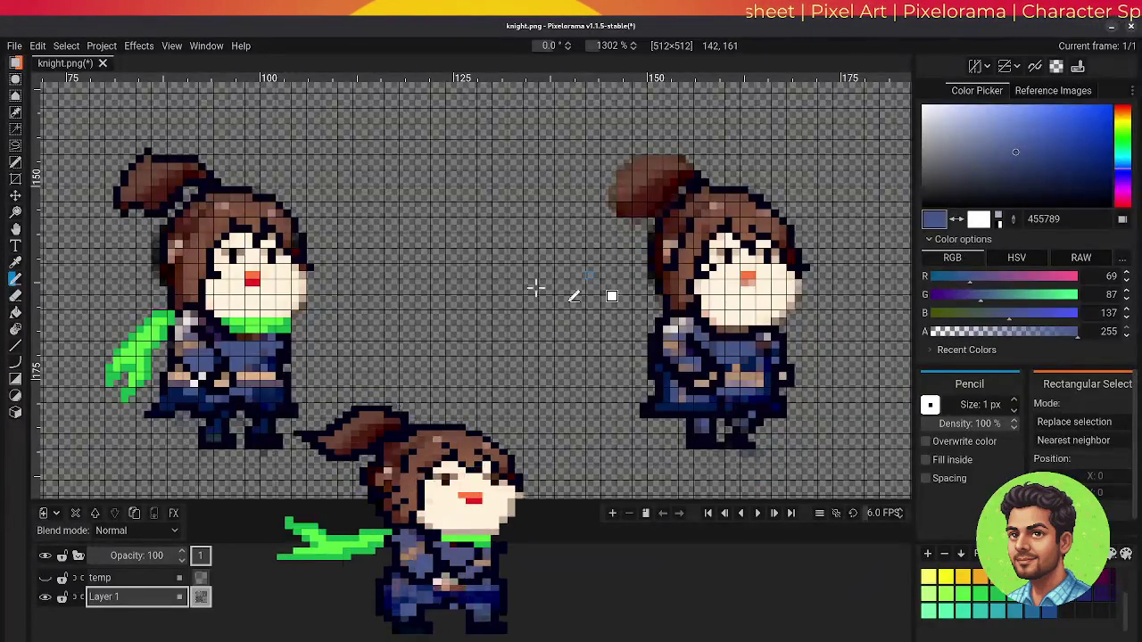
Draw a bright green collar and a leftward scarf on the right knight, then sample a darker green
alt+click(257, 325)
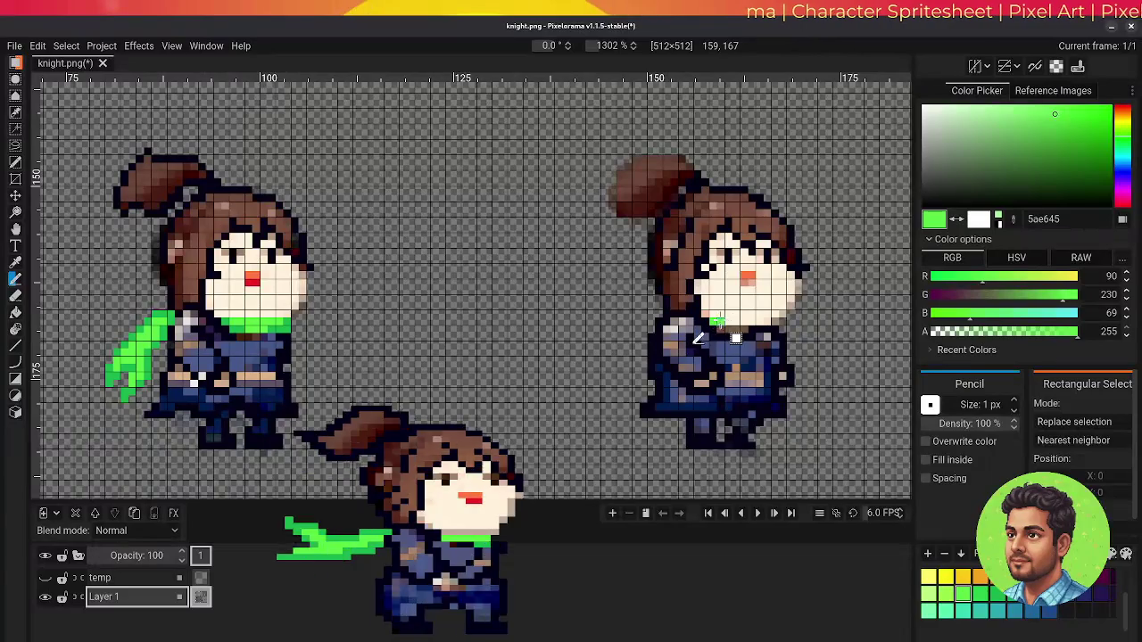
drag(714, 322, 782, 315)
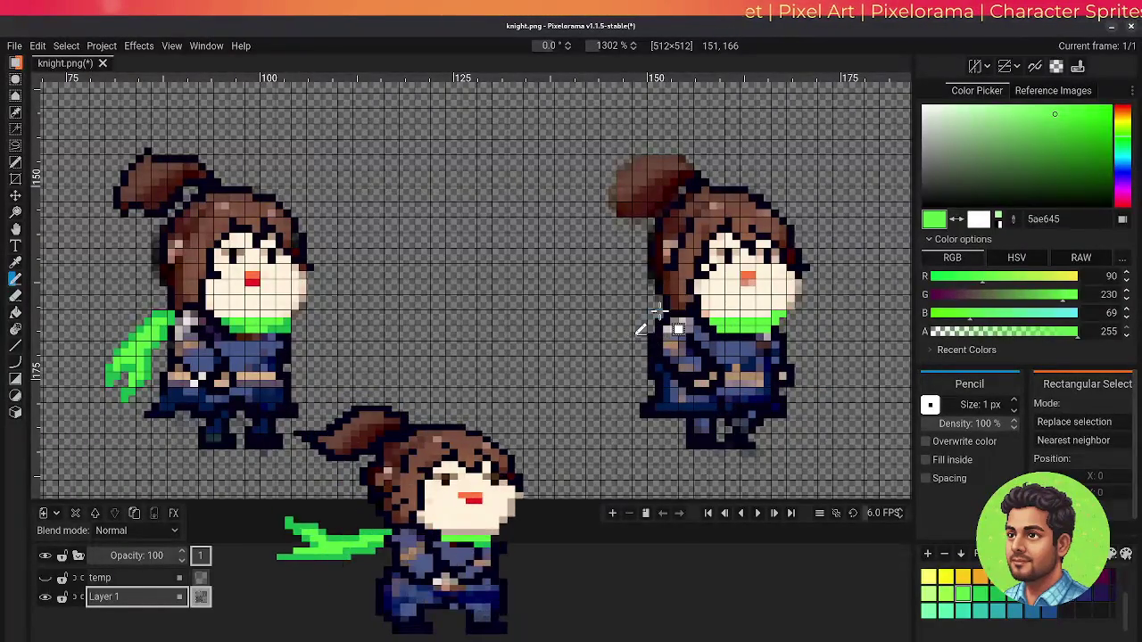
mouse_move(658, 307)
mouse_down()
mouse_move(597, 328)
mouse_move(605, 344)
mouse_move(580, 362)
mouse_move(628, 336)
mouse_up()
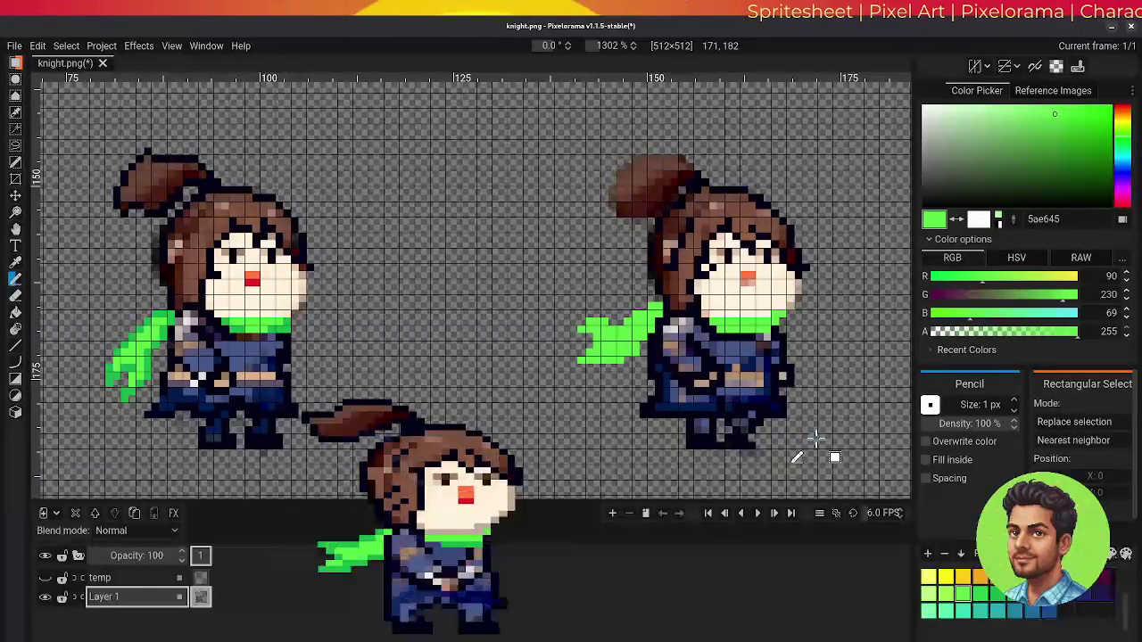
alt+click(108, 390)
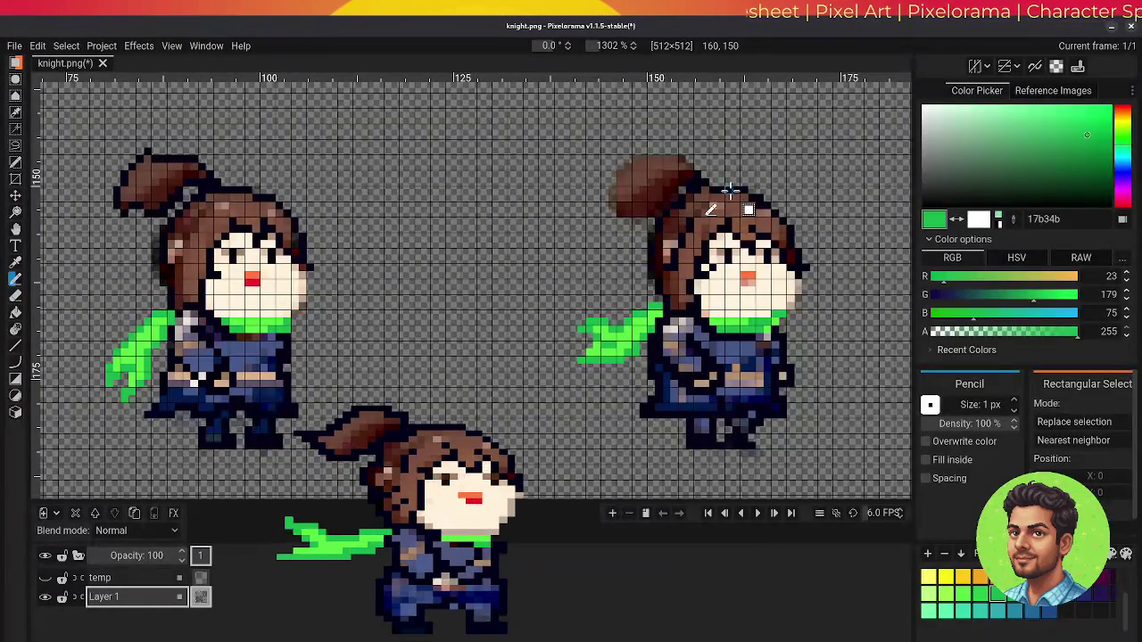
Sample dark navy 050319 from the right-hand knight's hair
key(o)
click(730, 190)
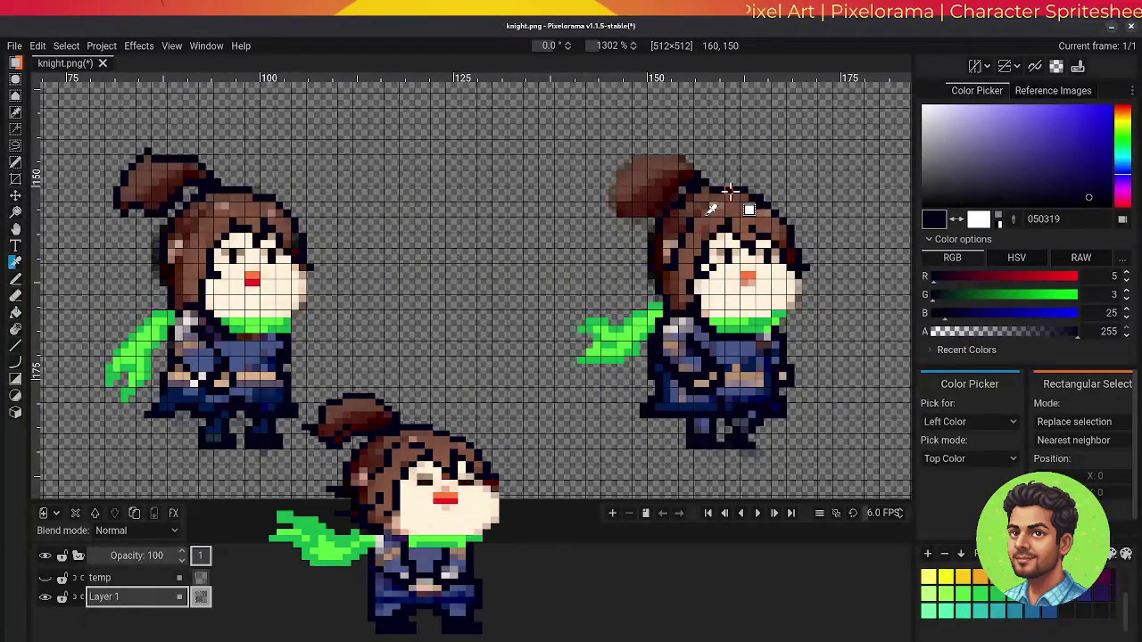
Outline the hair bun in navy with the Pencil, then erase stray pixels around the sprite
key(b)
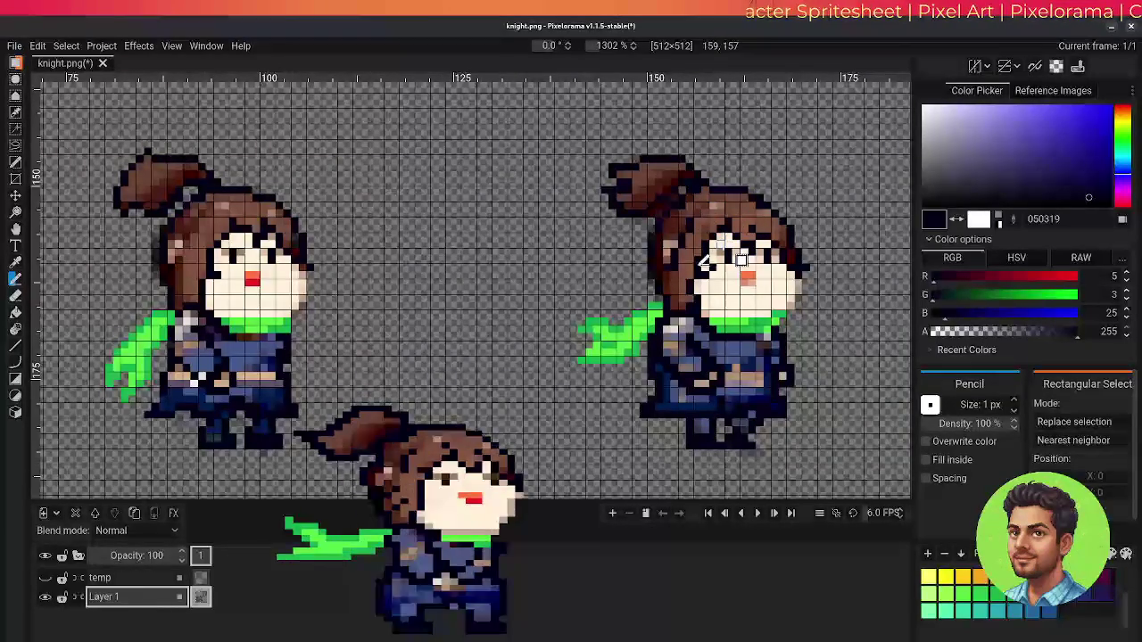
key(e)
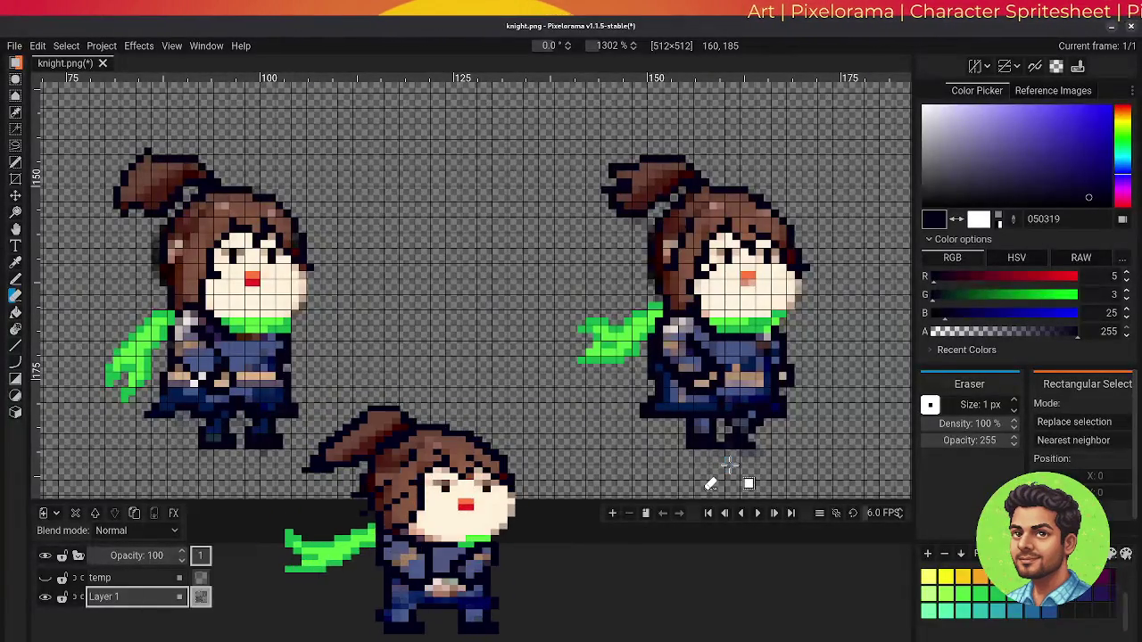
Save the spritesheet and pan the canvas to bring the left-hand knights into view
key(ctrl+s)
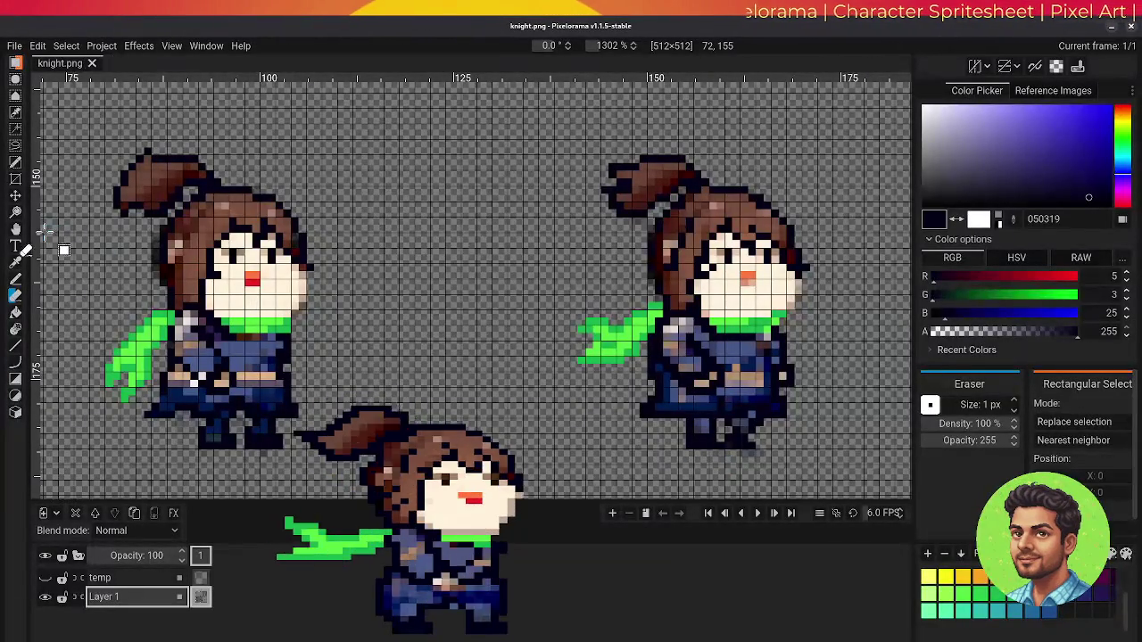
click(15, 228)
mouse_move(823, 333)
mouse_down()
mouse_move(821, 347)
mouse_move(346, 336)
mouse_up()
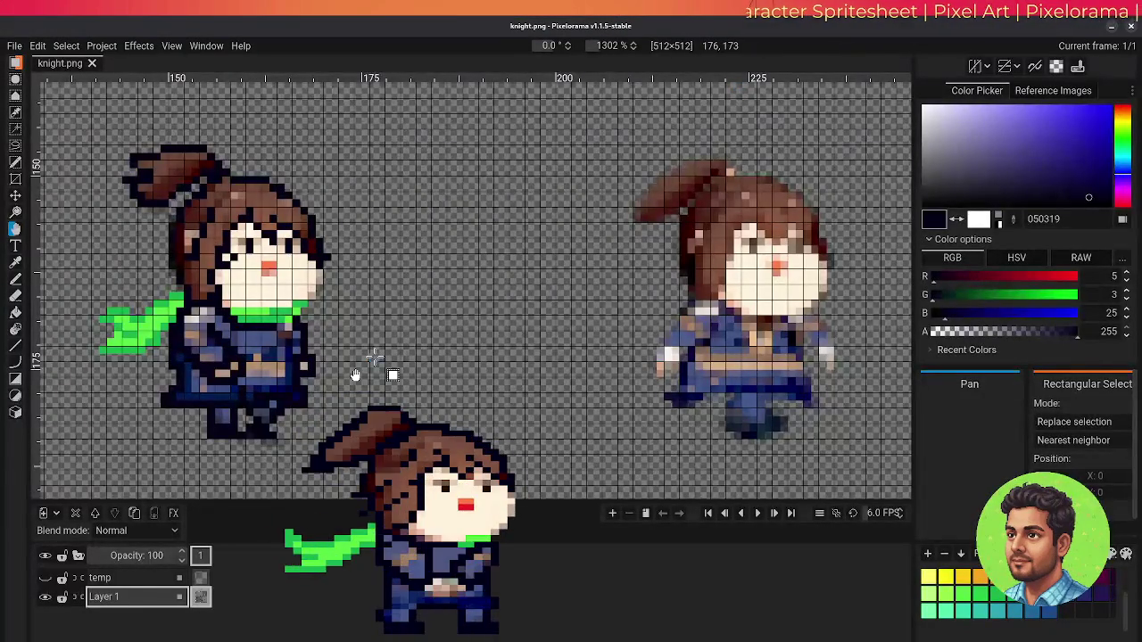
drag(355, 374, 787, 371)
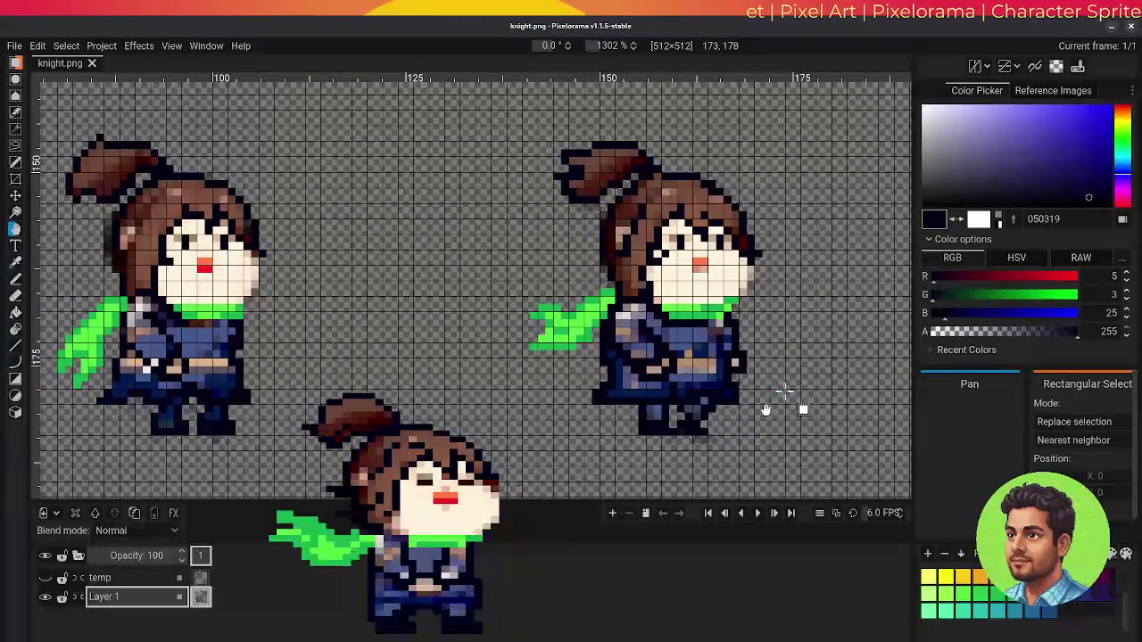
Paint the right knight's mouth pixel orange, sampled from the left knight's mouth
click(15, 261)
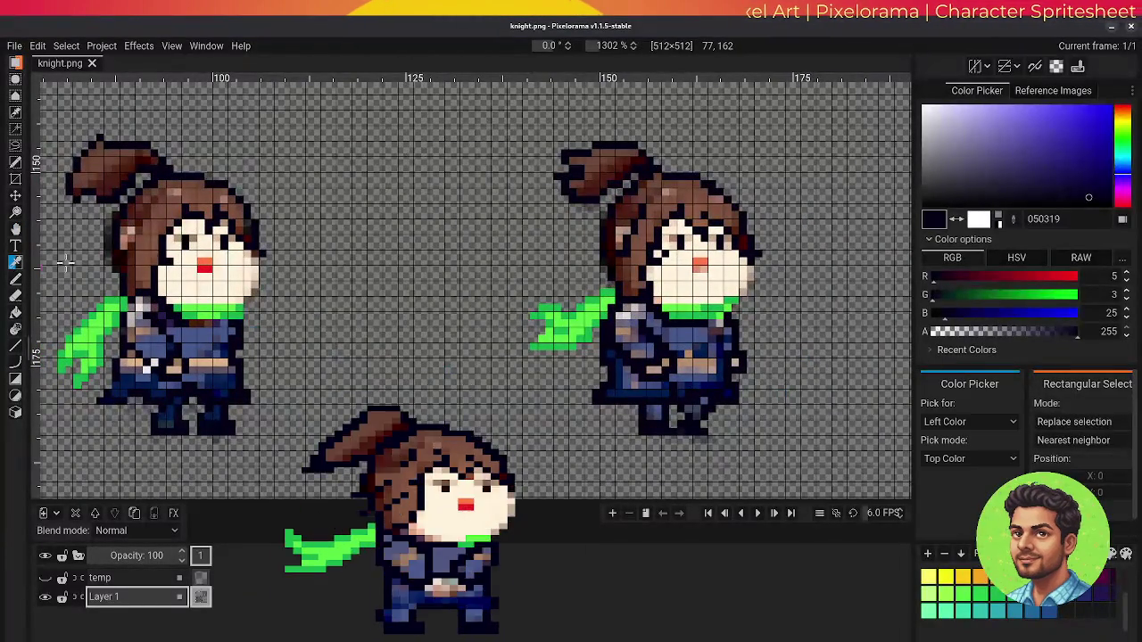
click(204, 266)
key(b)
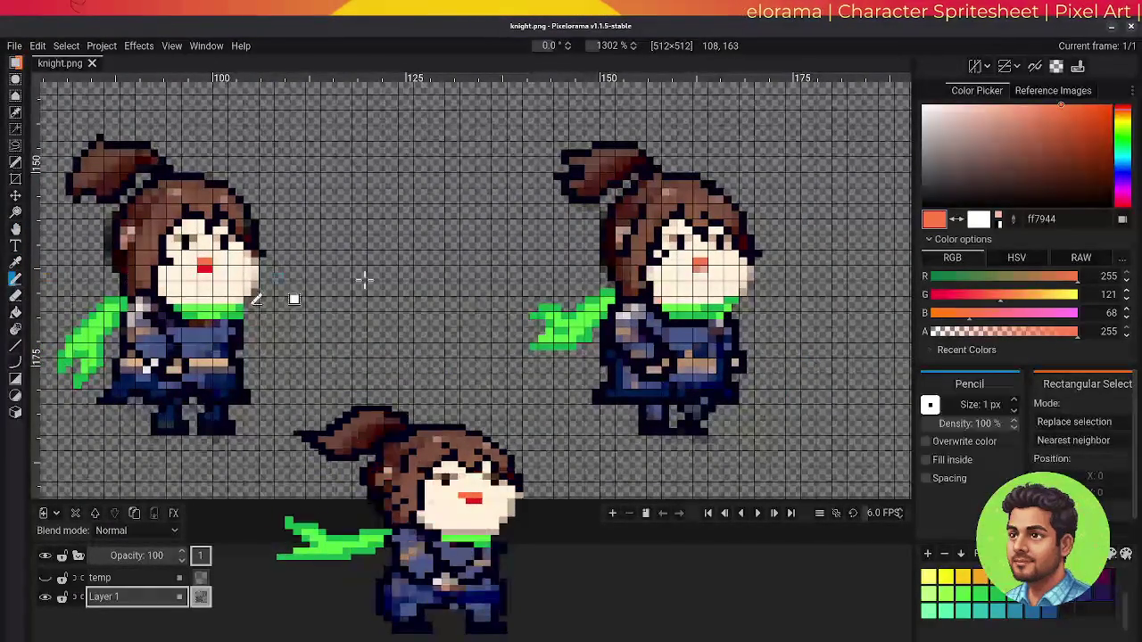
click(700, 264)
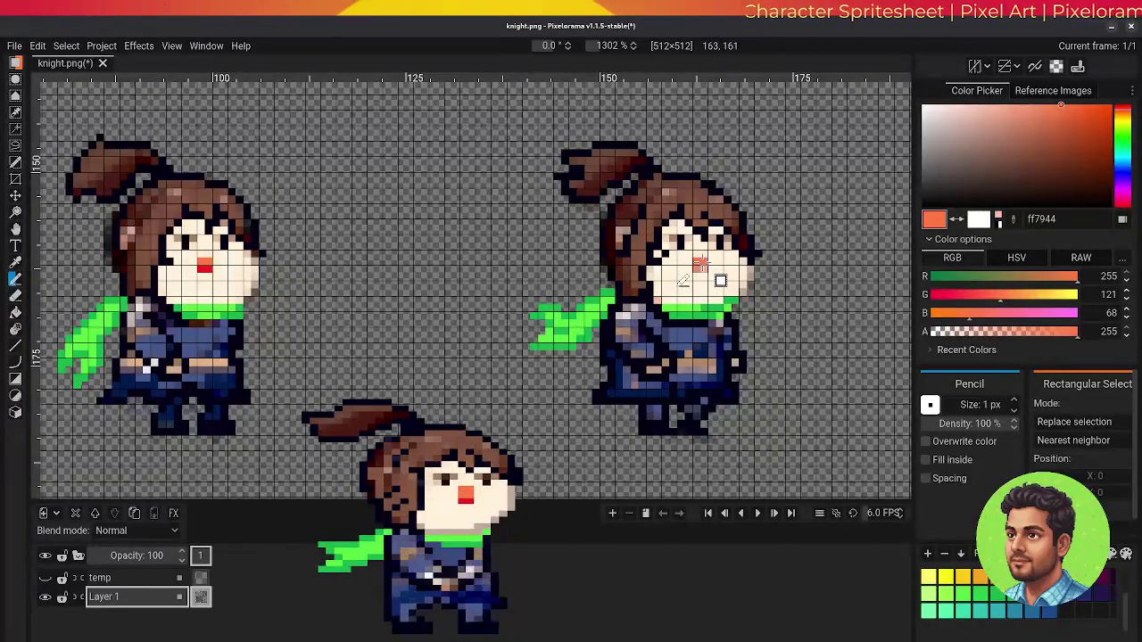
Recolour the right knight's mouth pixel red ec1f26 and save knight.png
click(16, 266)
click(204, 266)
click(15, 279)
click(701, 265)
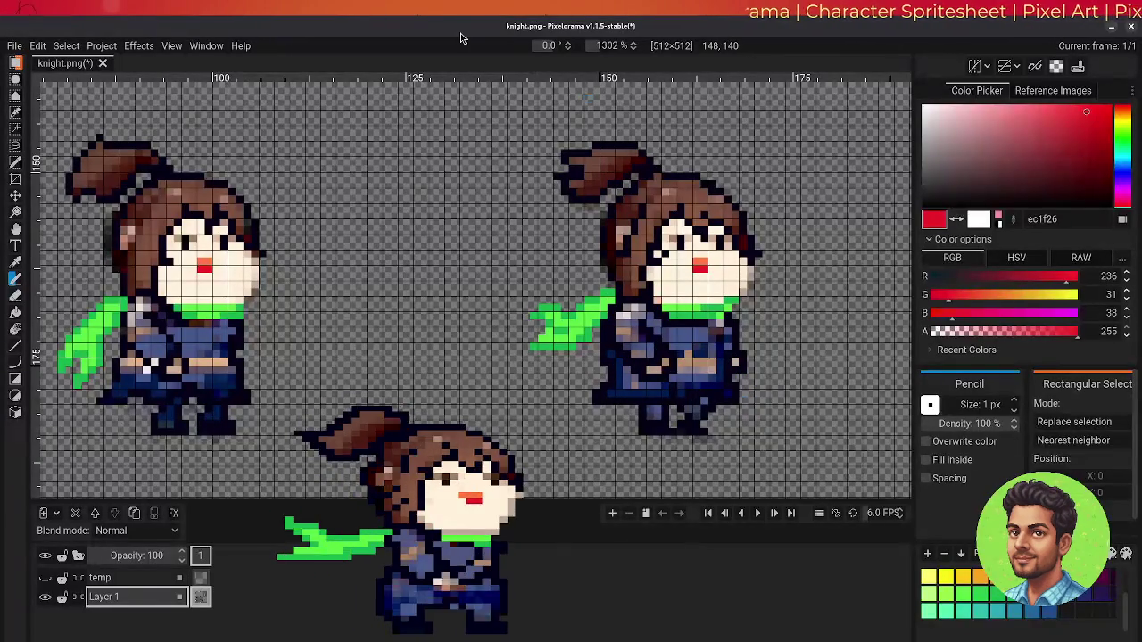
key(ctrl+s)
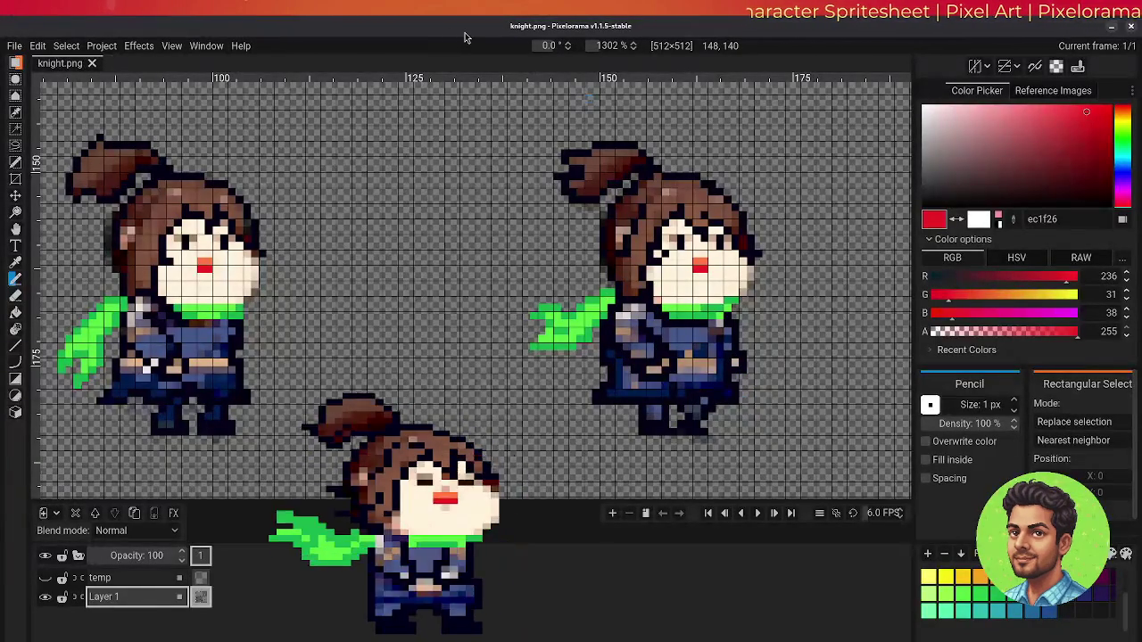
click(15, 229)
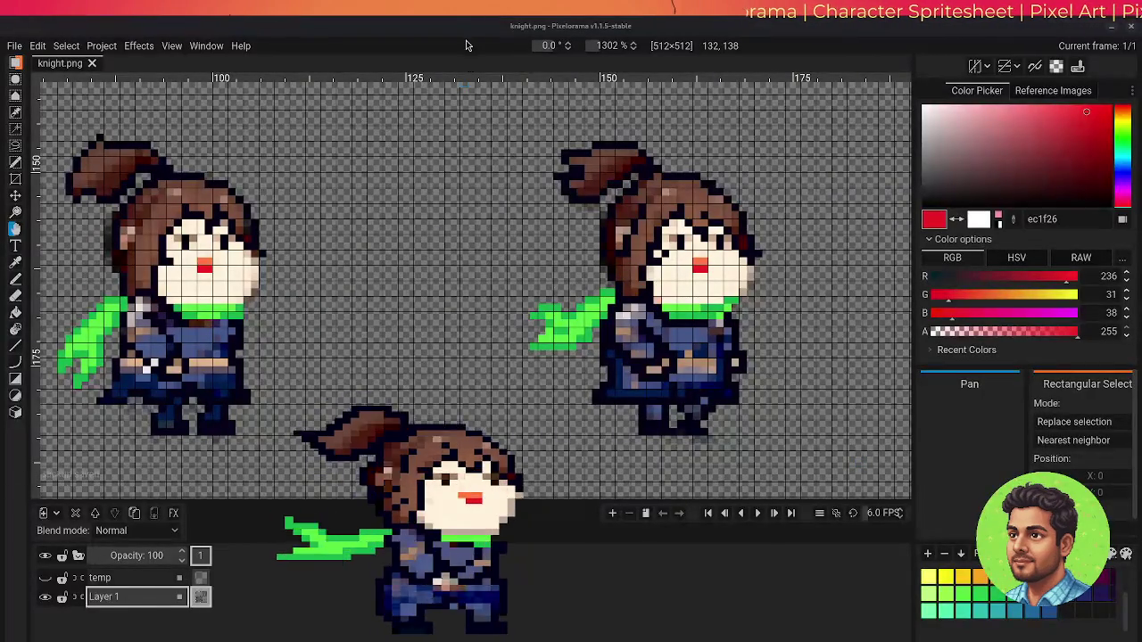
Bring up the Export dialog previewing the full 512×512 knight sheet as PNG
key(ctrl+shift+e)
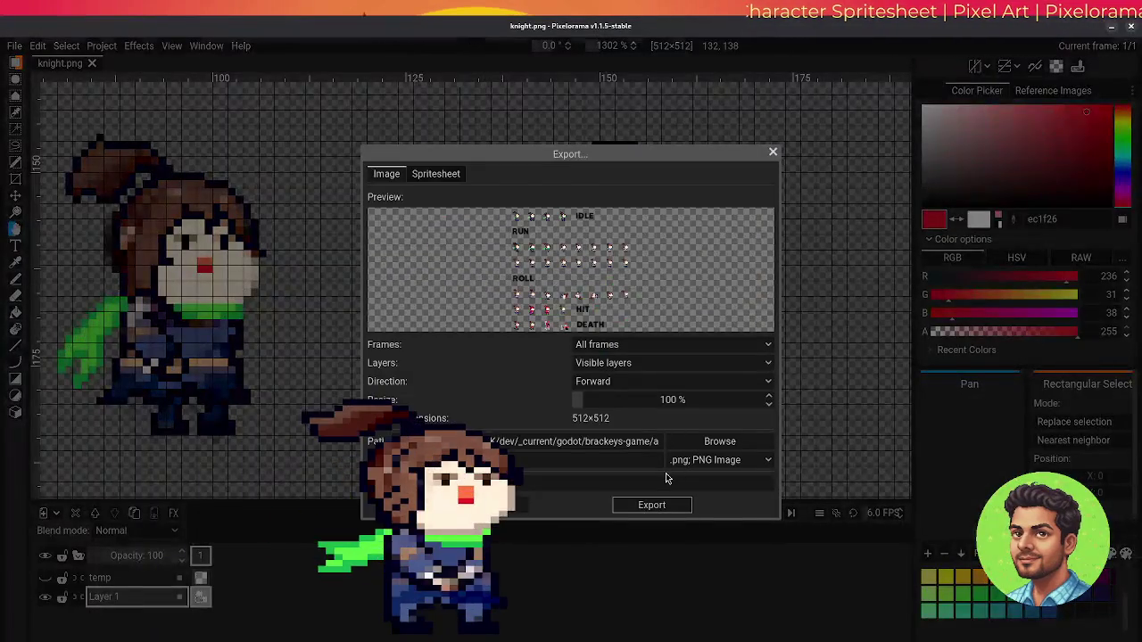
Export the knight sheet as a 512×512 PNG, then re-export it after editing the file name
click(651, 505)
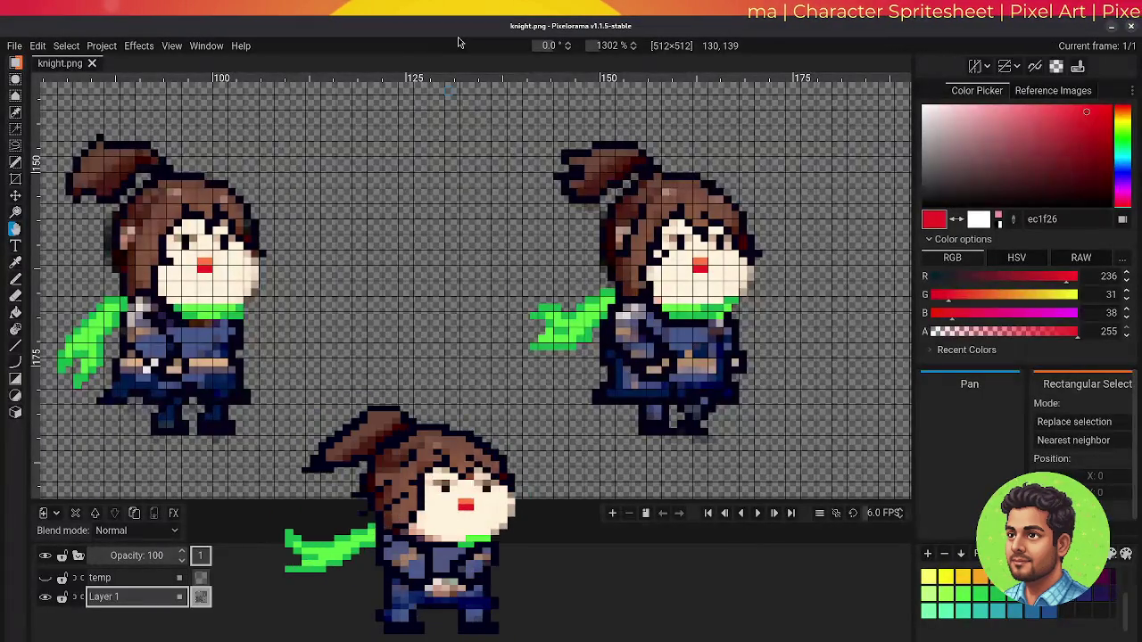
key(ctrl+e)
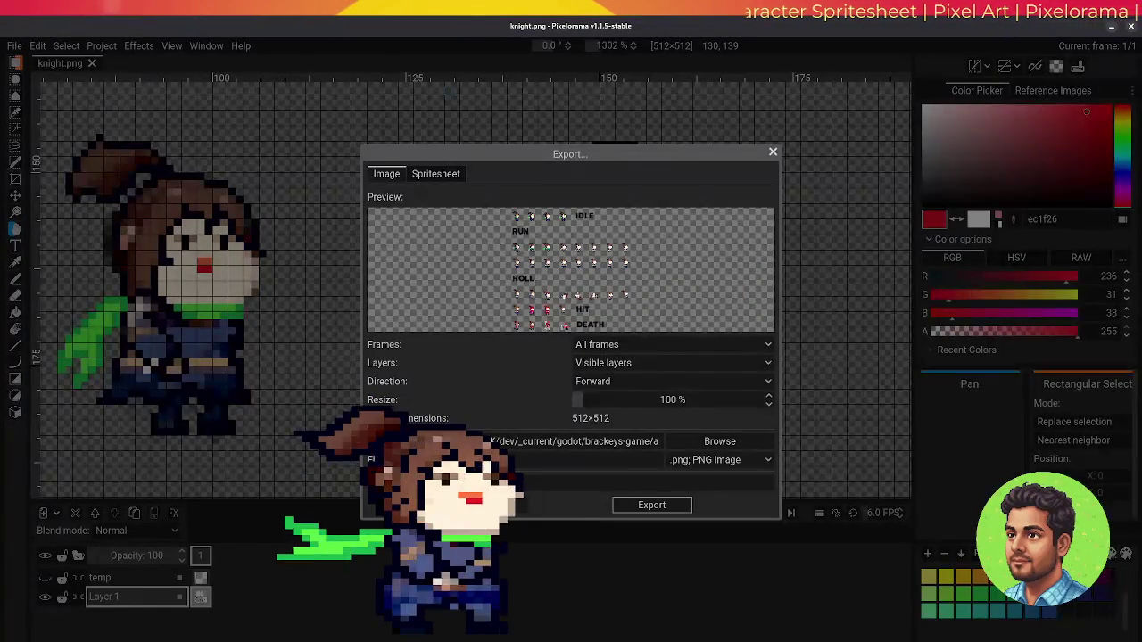
click(589, 459)
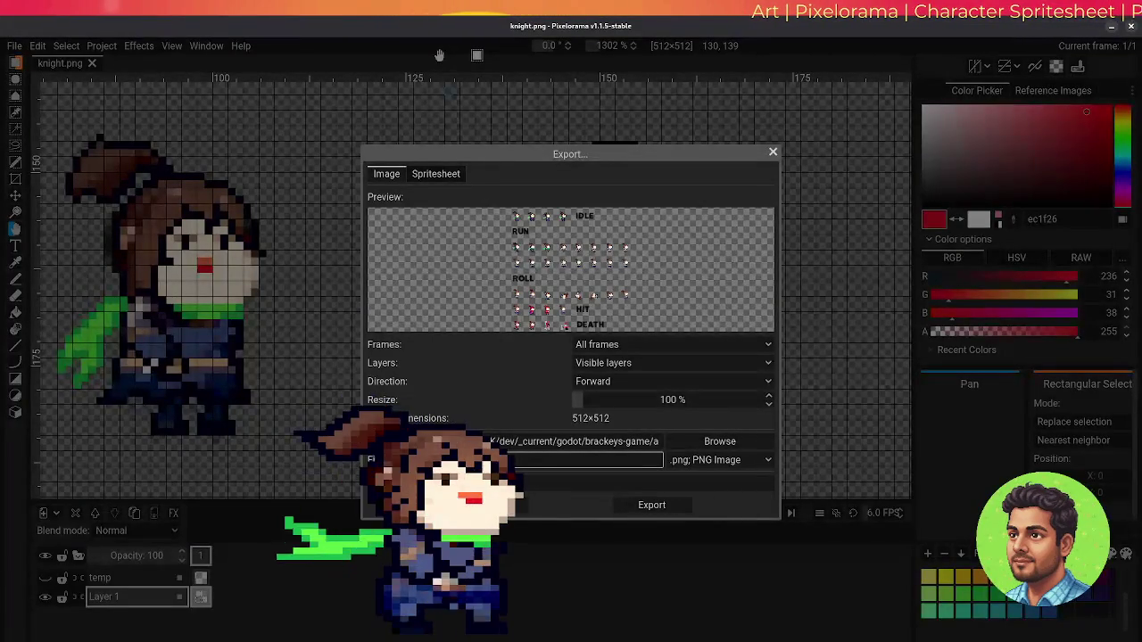
click(654, 506)
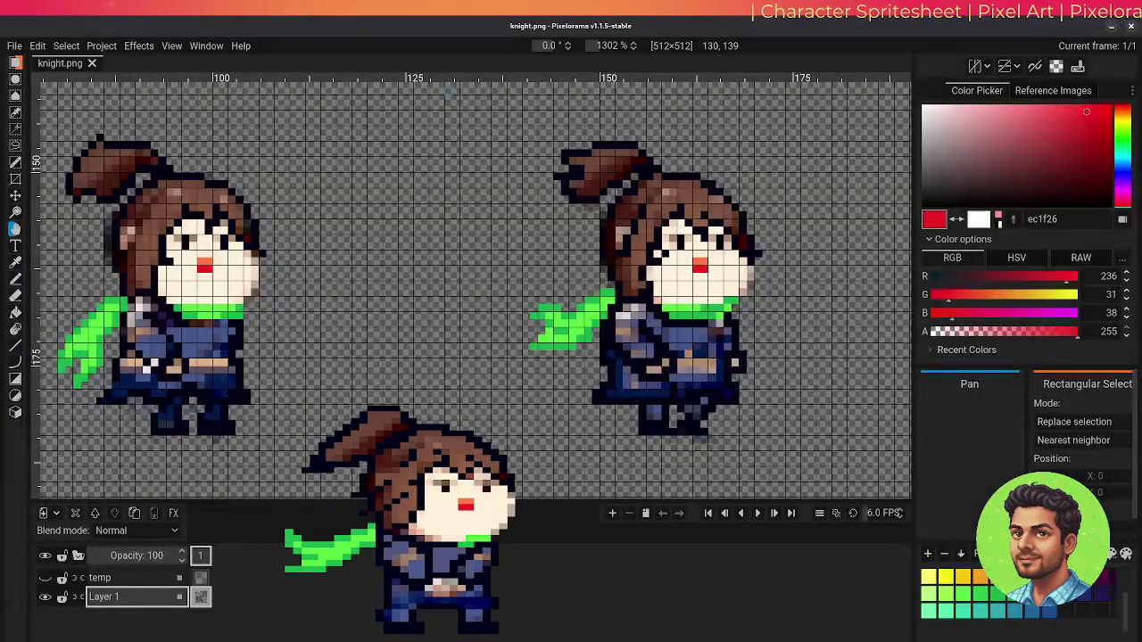